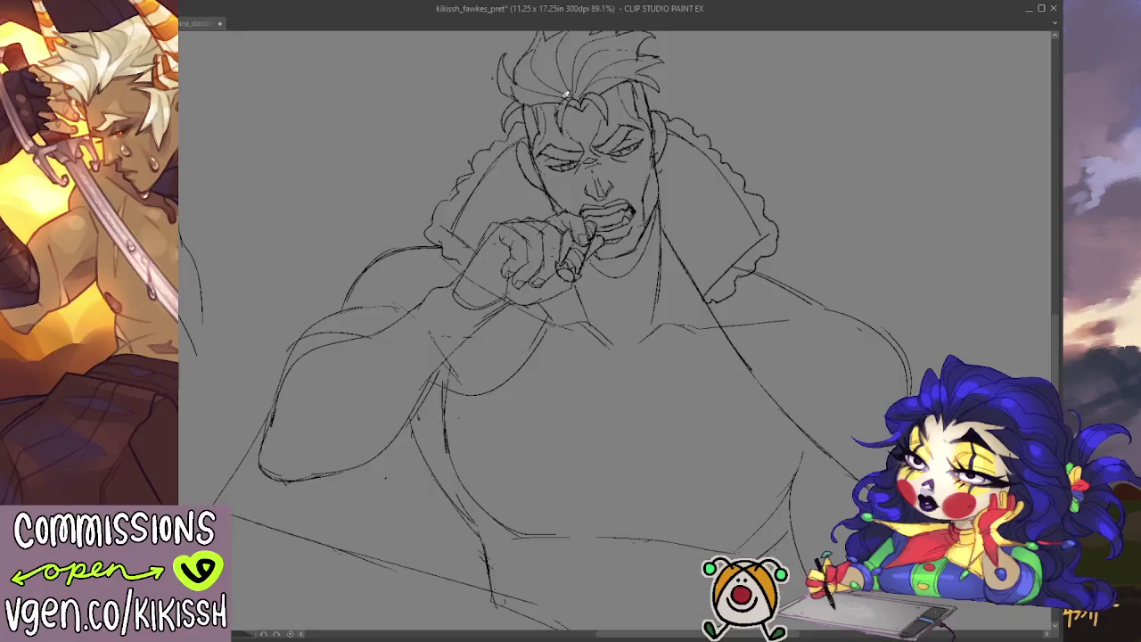
# - Add pencil strokes on the forehead, nose bridge, wrist and forearm below the hand
pyautogui.moveTo(561, 117); pyautogui.dragTo(565, 130)
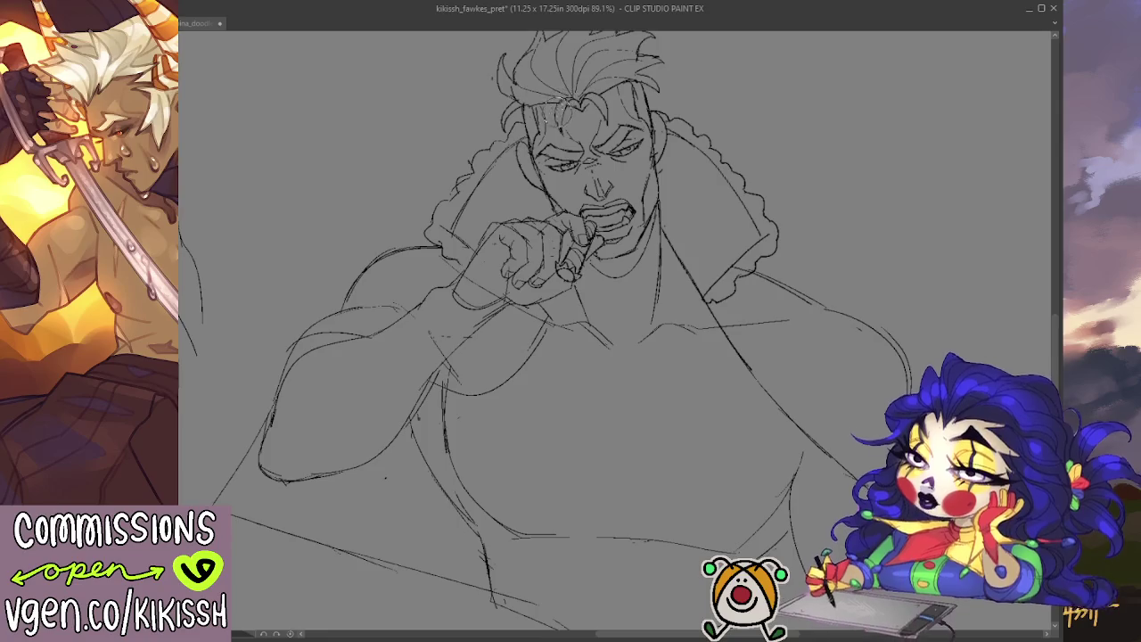
pyautogui.moveTo(560, 114); pyautogui.dragTo(585, 175)
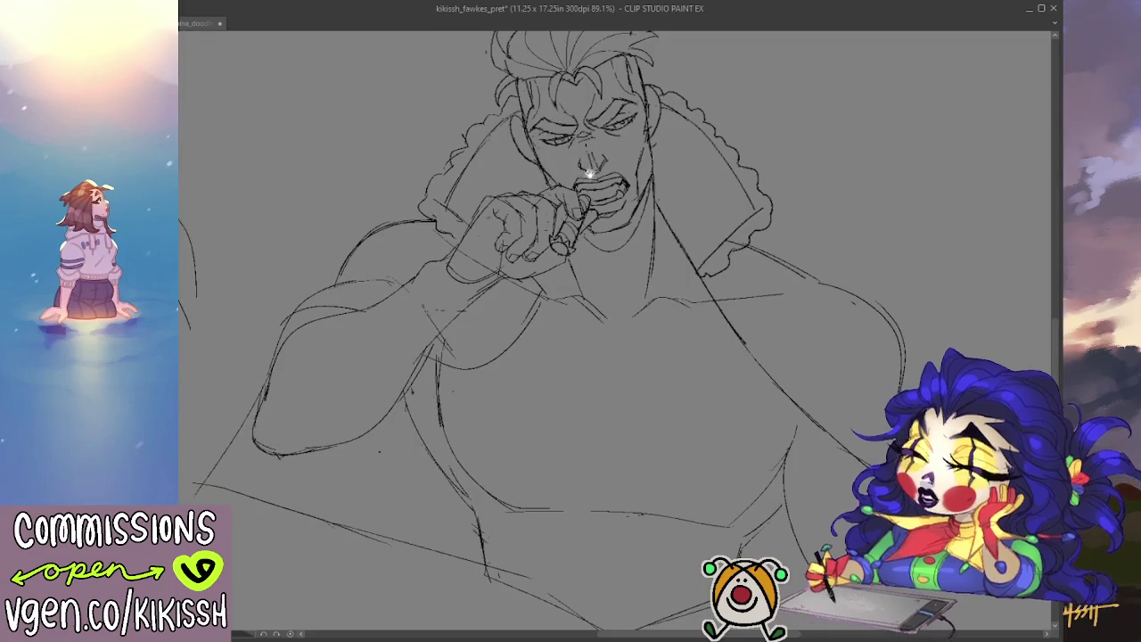
pyautogui.moveTo(570, 134); pyautogui.dragTo(575, 154)
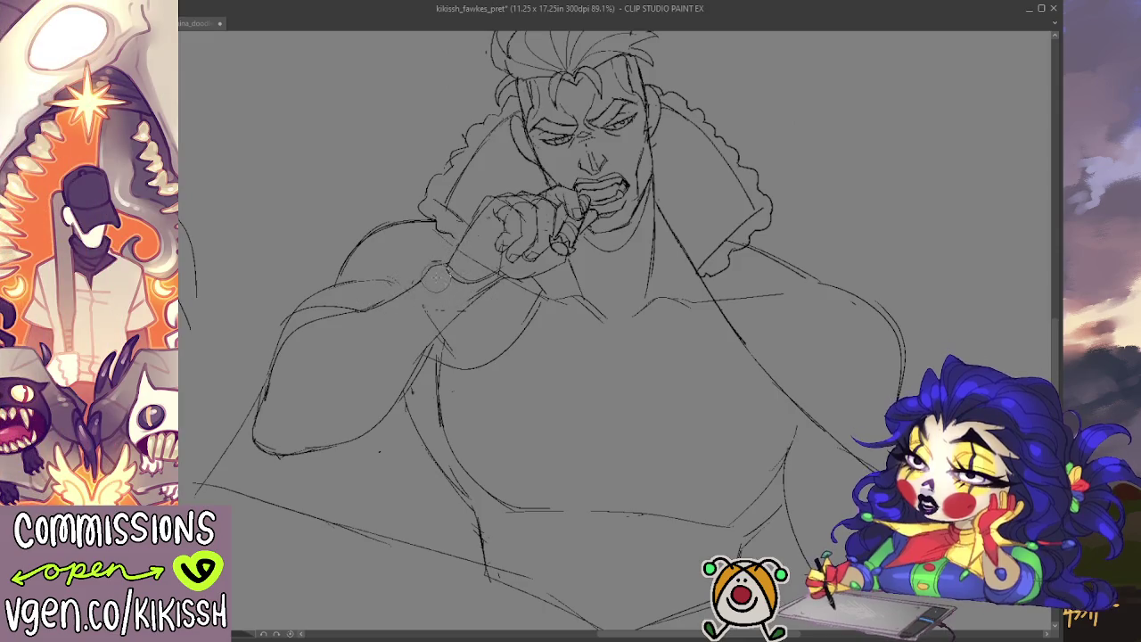
pyautogui.moveTo(448, 257); pyautogui.dragTo(474, 217)
pyautogui.moveTo(504, 277); pyautogui.dragTo(418, 361)
# - Rotate and tilt the canvas view slightly around the sketch
pyautogui.scroll(2, 438, 338)
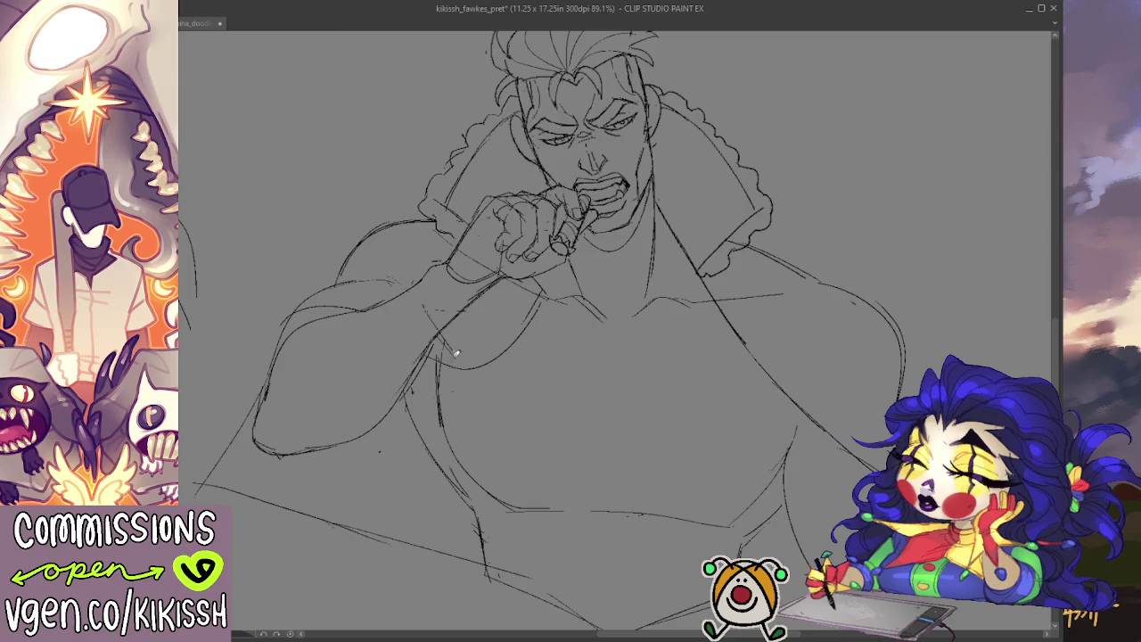
pyautogui.scroll(-2, 527, 346)
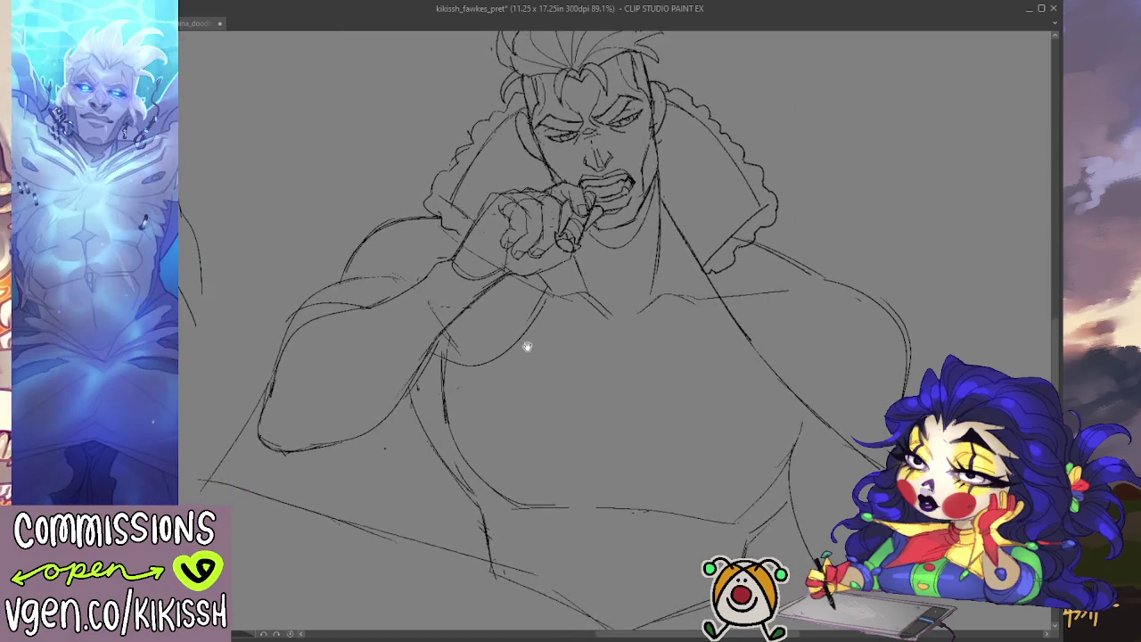
pyautogui.moveTo(526, 345); pyautogui.dragTo(511, 344)
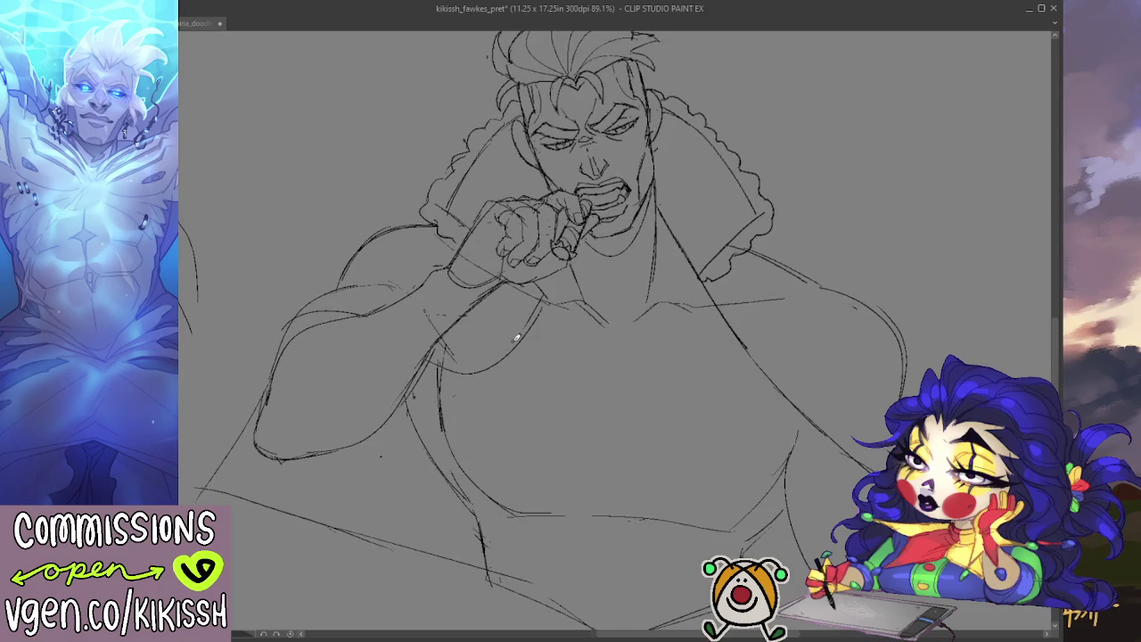
pyautogui.moveTo(865, 333); pyautogui.dragTo(853, 348)
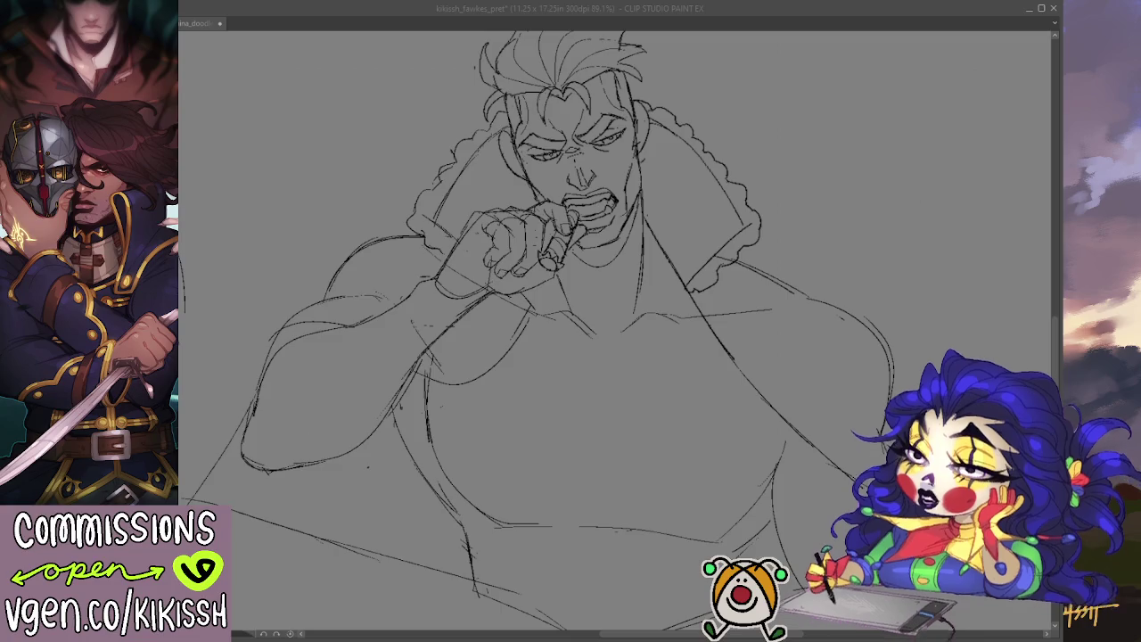
pyautogui.click(685, 376)
# - Zoom out, then select and delete the rabbit-girl sketch beside the man
pyautogui.scroll(-1, 685, 376)
pyautogui.scroll(-1, 672, 374)
pyautogui.moveTo(437, 341); pyautogui.dragTo(598, 424)
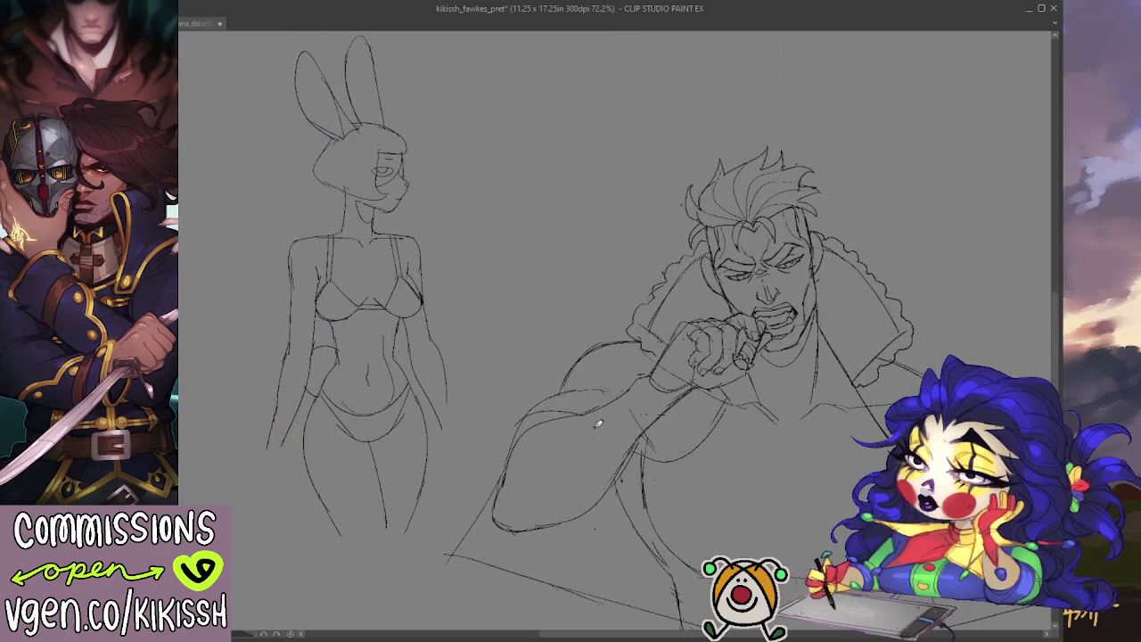
pyautogui.moveTo(217, 428)
pyautogui.mouseDown()
pyautogui.moveTo(301, 569)
pyautogui.moveTo(223, 488)
pyautogui.mouseUp()
pyautogui.press('Delete')
pyautogui.hotkey('ctrl', 'z')
pyautogui.hotkey('ctrl', 'd')
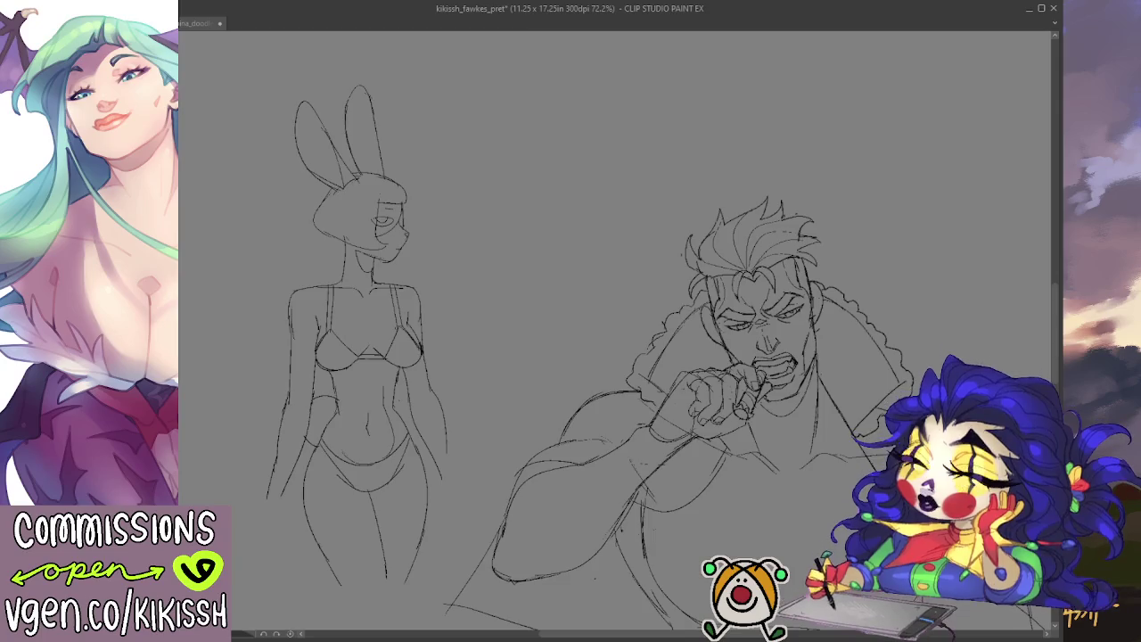
pyautogui.press('Delete')
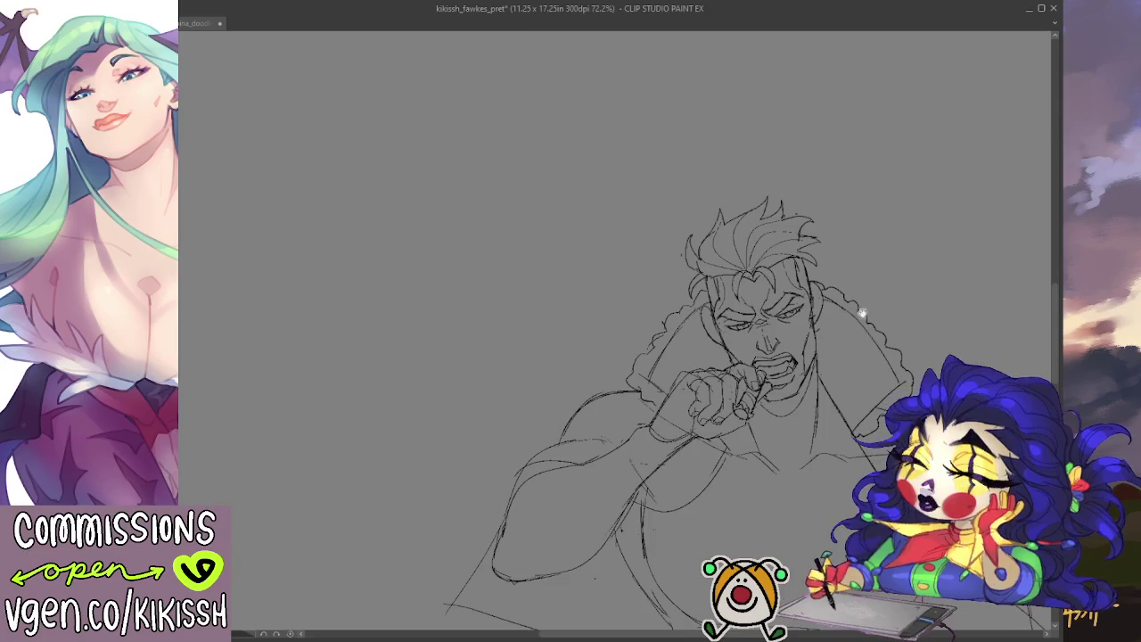
pyautogui.scroll(-3, 700, 282)
pyautogui.hotkey('ctrl', 'z')
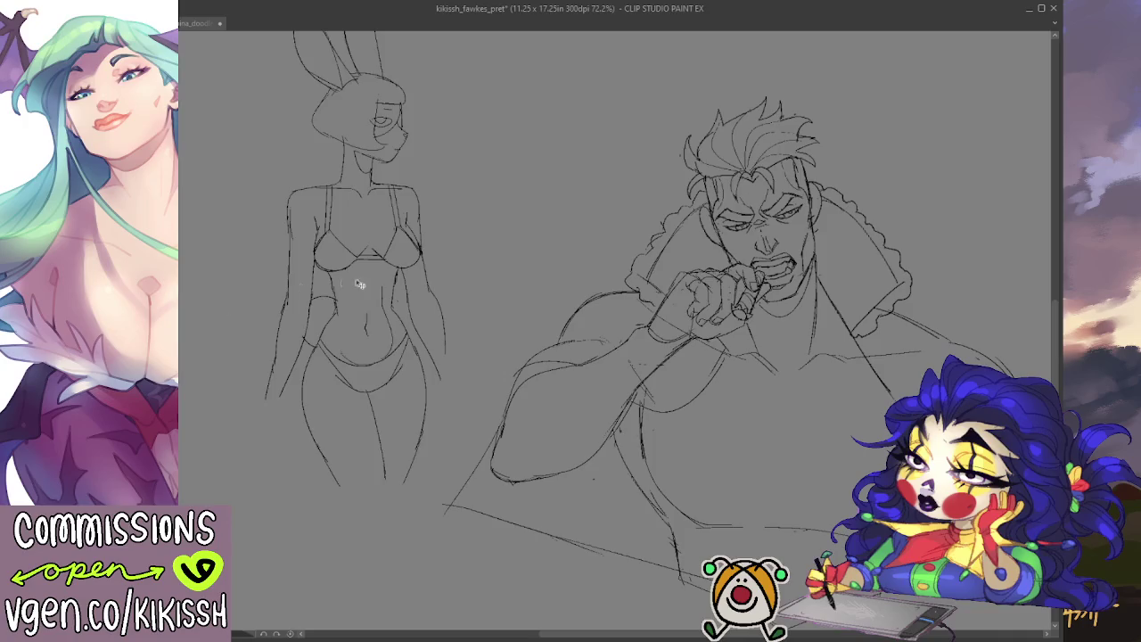
pyautogui.moveTo(360, 284); pyautogui.dragTo(618, 333)
pyautogui.press('Delete')
pyautogui.moveTo(508, 433); pyautogui.dragTo(314, 394)
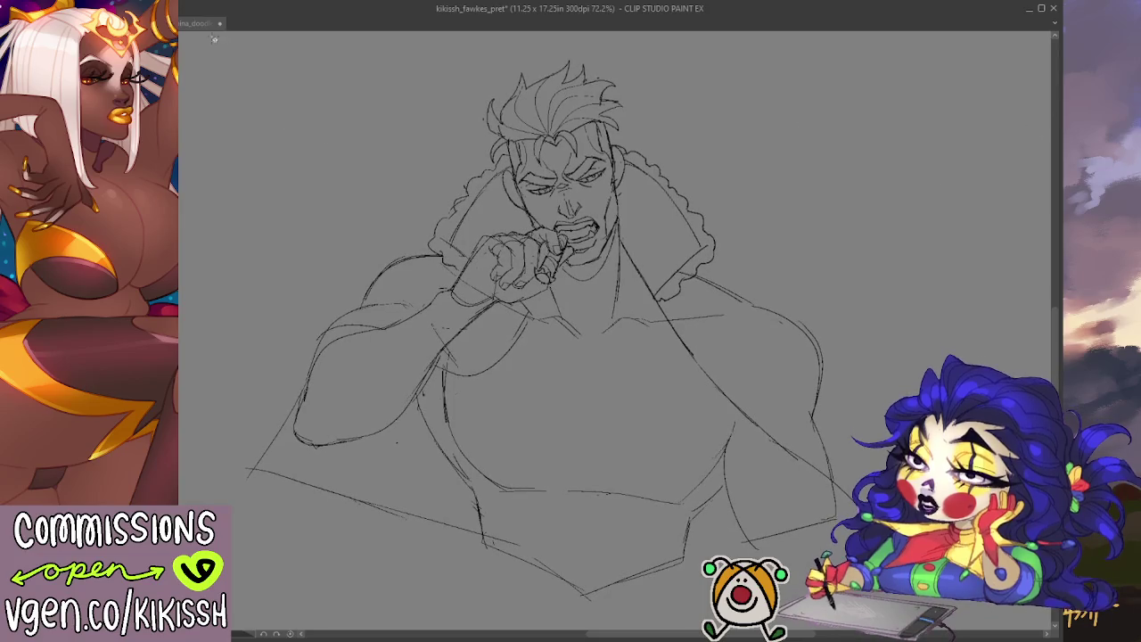
# - Crop the canvas to a rectangle around the man, giving 5.14 x 3.96 in
pyautogui.moveTo(214, 39)
pyautogui.mouseDown()
pyautogui.moveTo(962, 609)
pyautogui.moveTo(952, 613)
pyautogui.mouseUp()
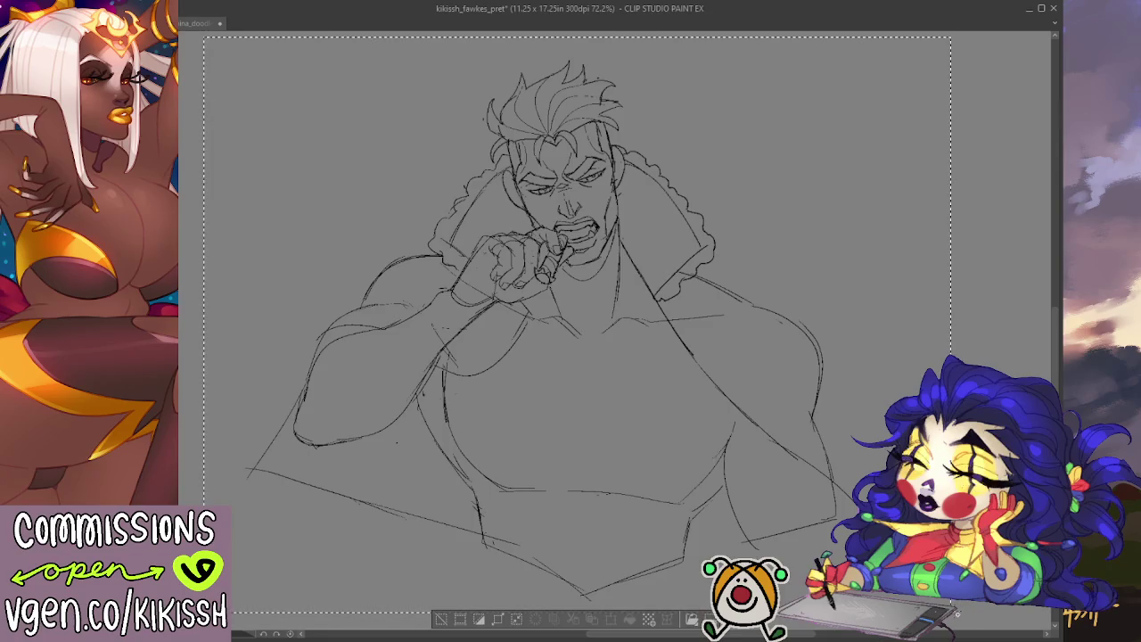
pyautogui.click(463, 620)
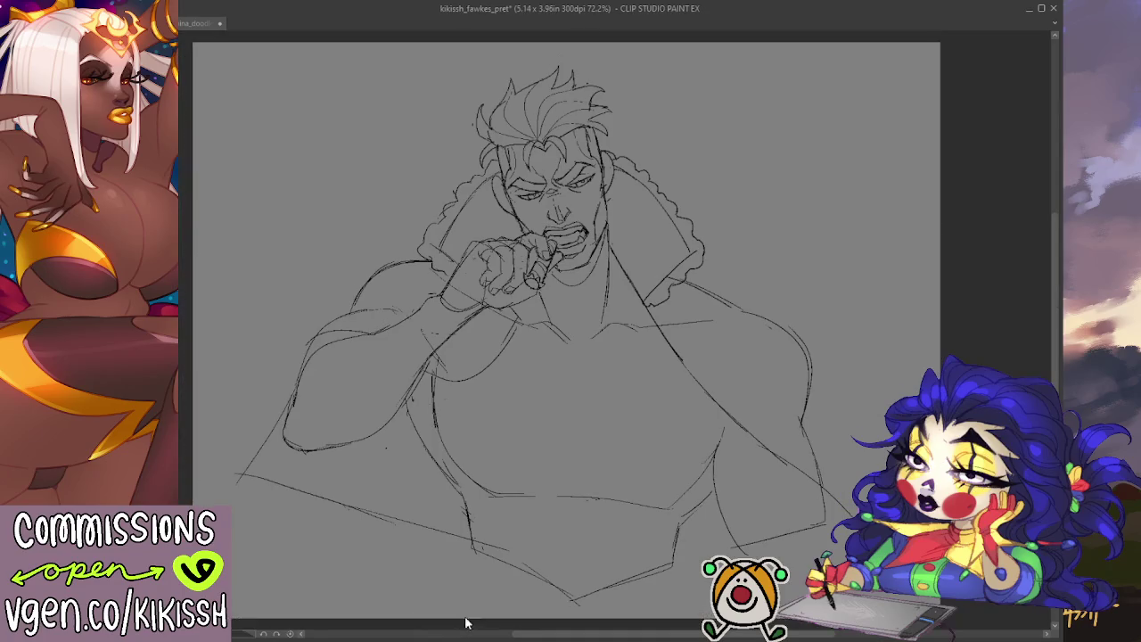
pyautogui.scroll(2, 592, 539)
pyautogui.moveTo(657, 451); pyautogui.dragTo(655, 428)
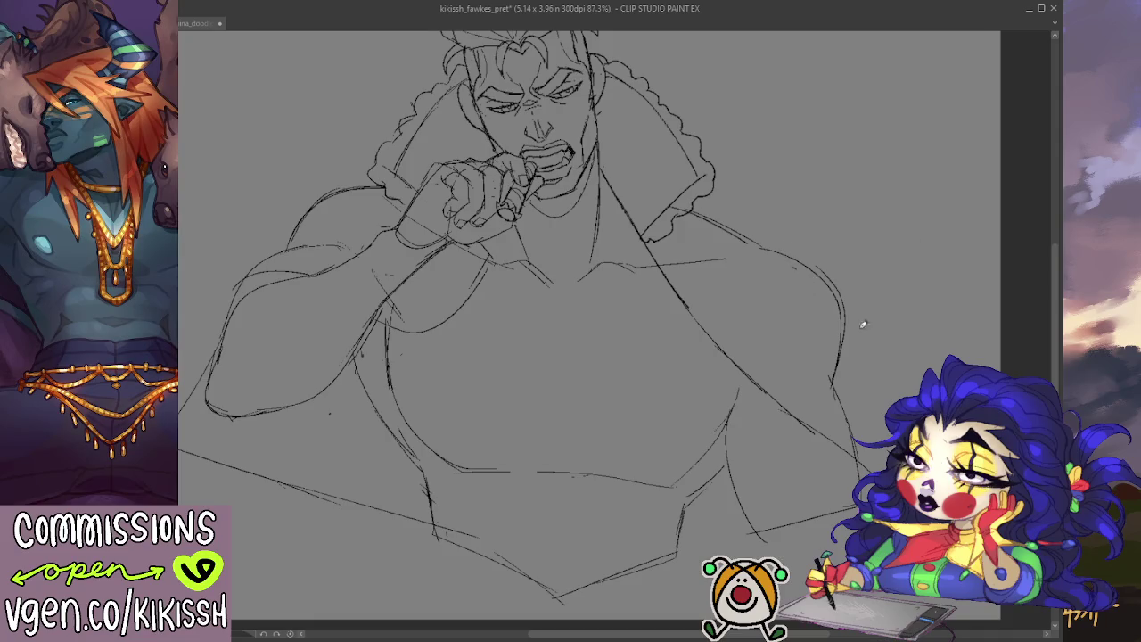
# - Sketch the right shoulder and arm edge and redraw the lower-right torso contour
pyautogui.moveTo(843, 353); pyautogui.dragTo(873, 367)
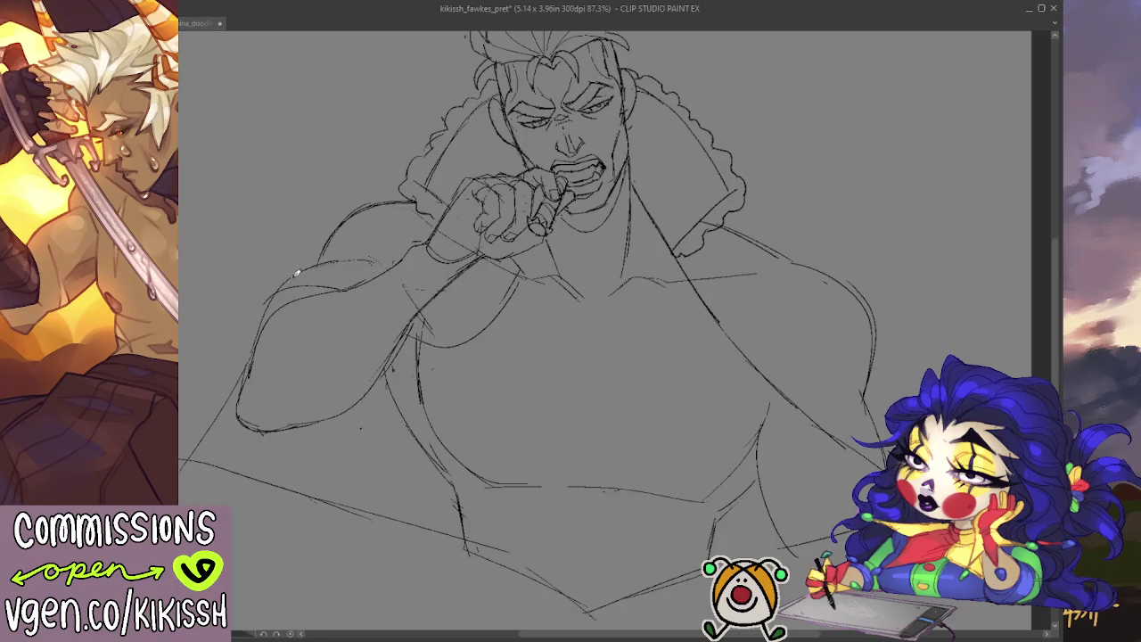
pyautogui.moveTo(300, 278); pyautogui.dragTo(302, 323)
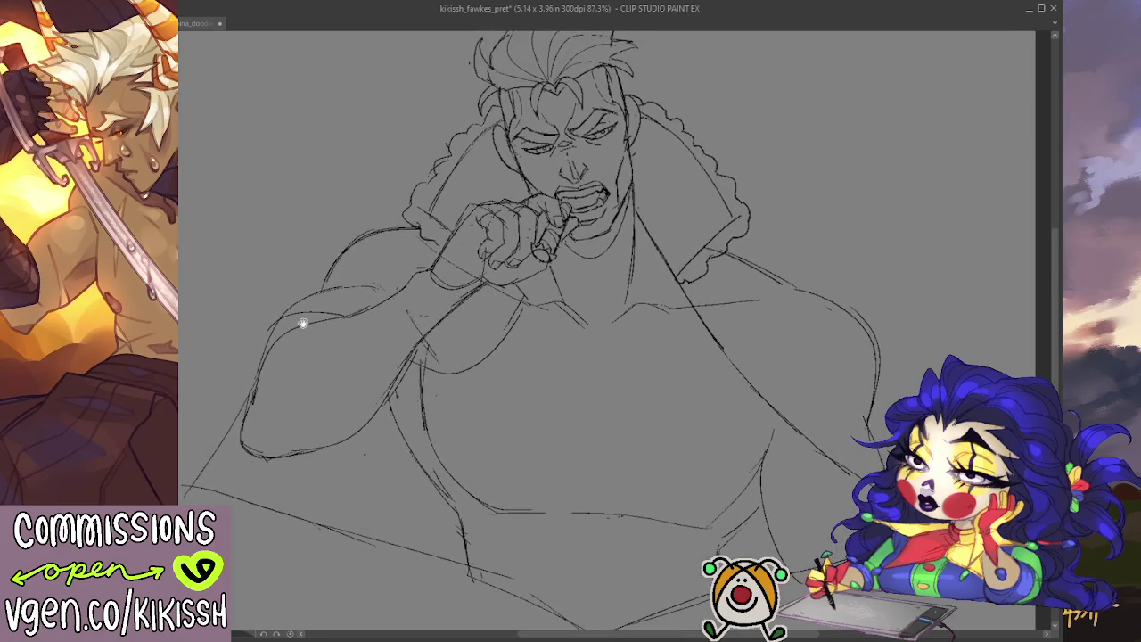
pyautogui.moveTo(303, 325); pyautogui.dragTo(291, 303)
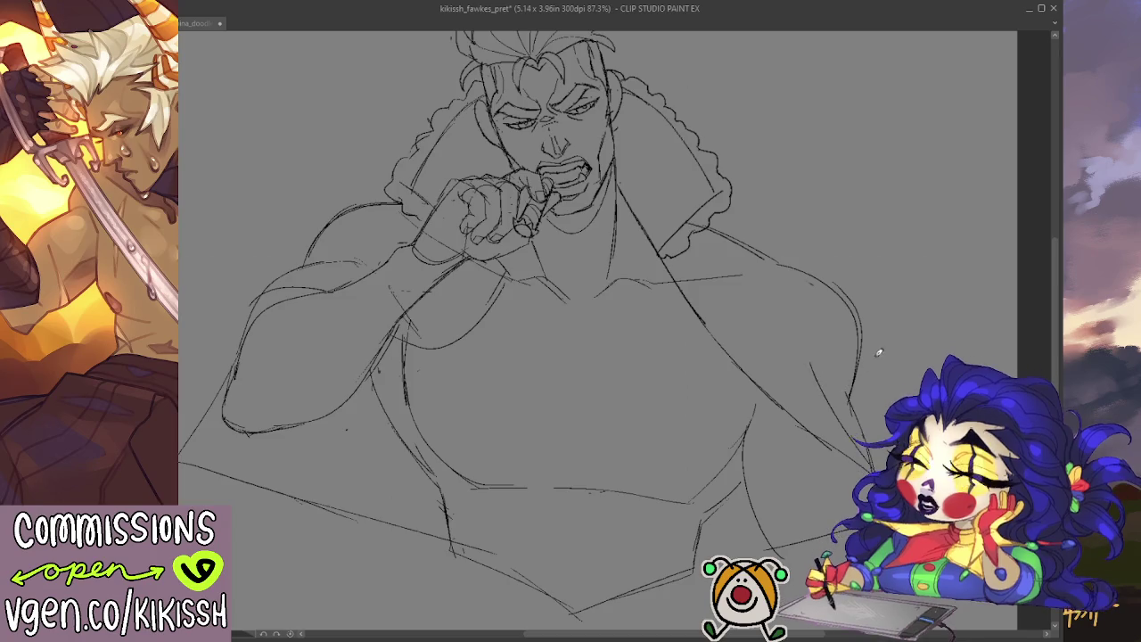
pyautogui.moveTo(862, 297)
pyautogui.mouseDown()
pyautogui.moveTo(871, 408)
pyautogui.moveTo(897, 399)
pyautogui.mouseUp()
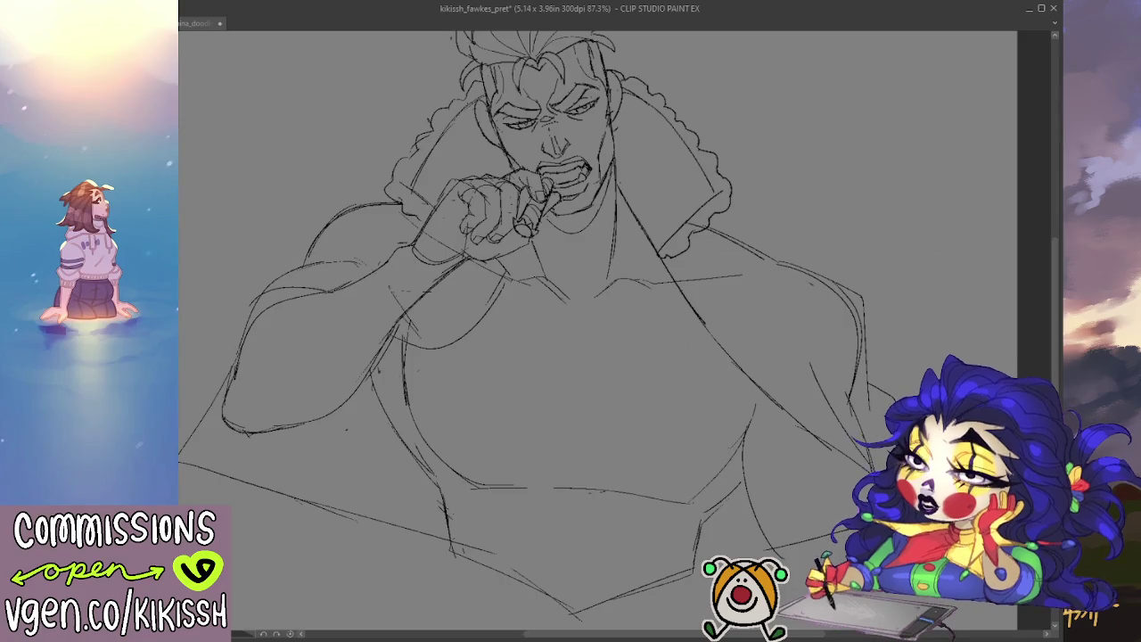
pyautogui.moveTo(759, 374); pyautogui.dragTo(773, 331)
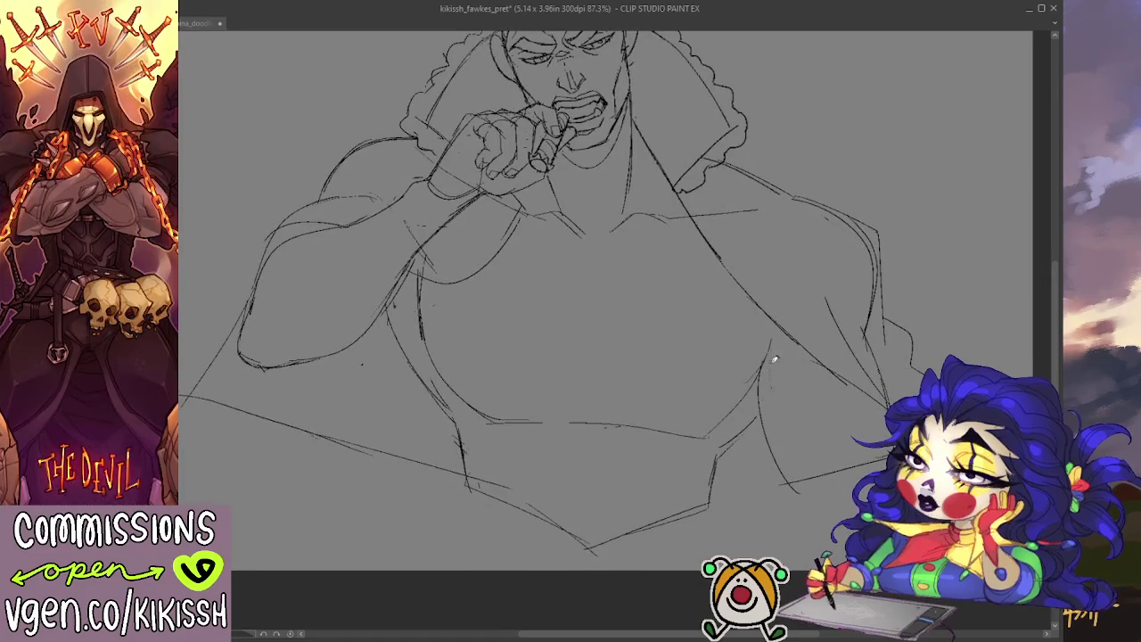
pyautogui.moveTo(766, 357); pyautogui.dragTo(796, 472)
pyautogui.moveTo(721, 450); pyautogui.dragTo(762, 404)
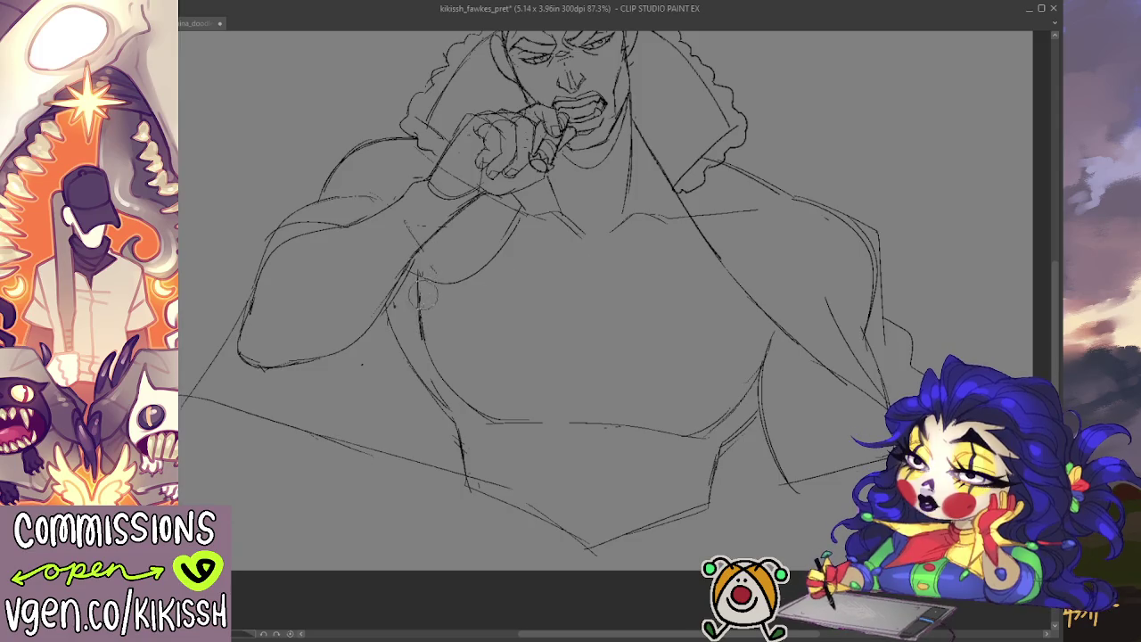
# - Sketch the chest line and redraw the left shoulder outline, undoing the first attempt
pyautogui.moveTo(432, 331); pyautogui.dragTo(417, 271)
pyautogui.moveTo(502, 281); pyautogui.dragTo(573, 295)
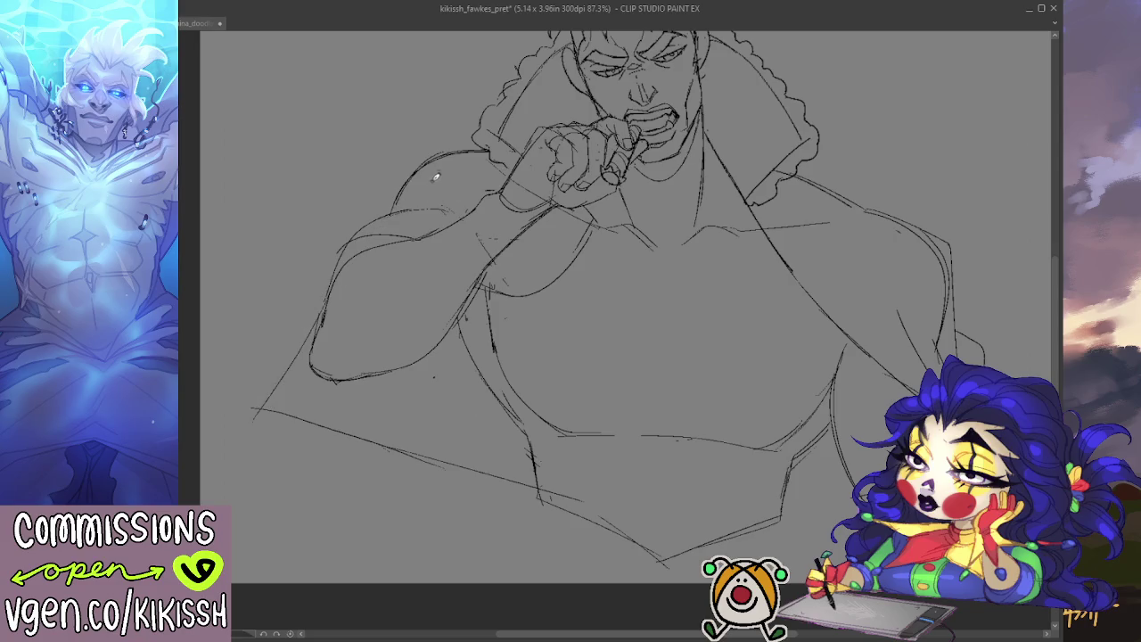
pyautogui.moveTo(411, 160); pyautogui.dragTo(388, 209)
pyautogui.hotkey('ctrl', 'z')
pyautogui.moveTo(413, 161); pyautogui.dragTo(326, 344)
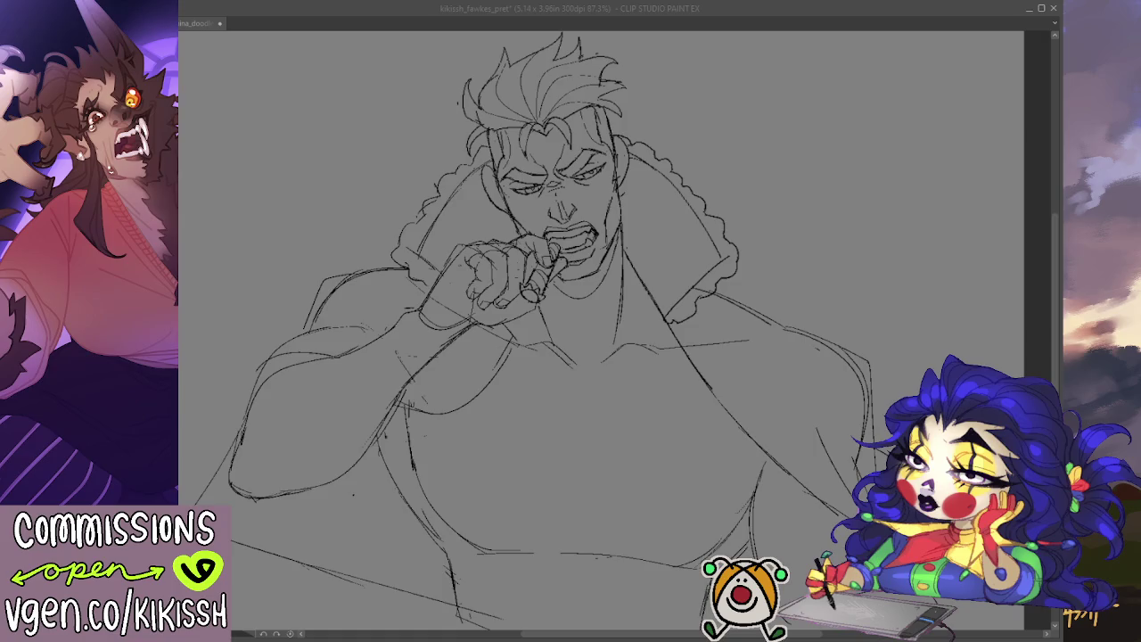
pyautogui.moveTo(372, 308); pyautogui.dragTo(453, 246)
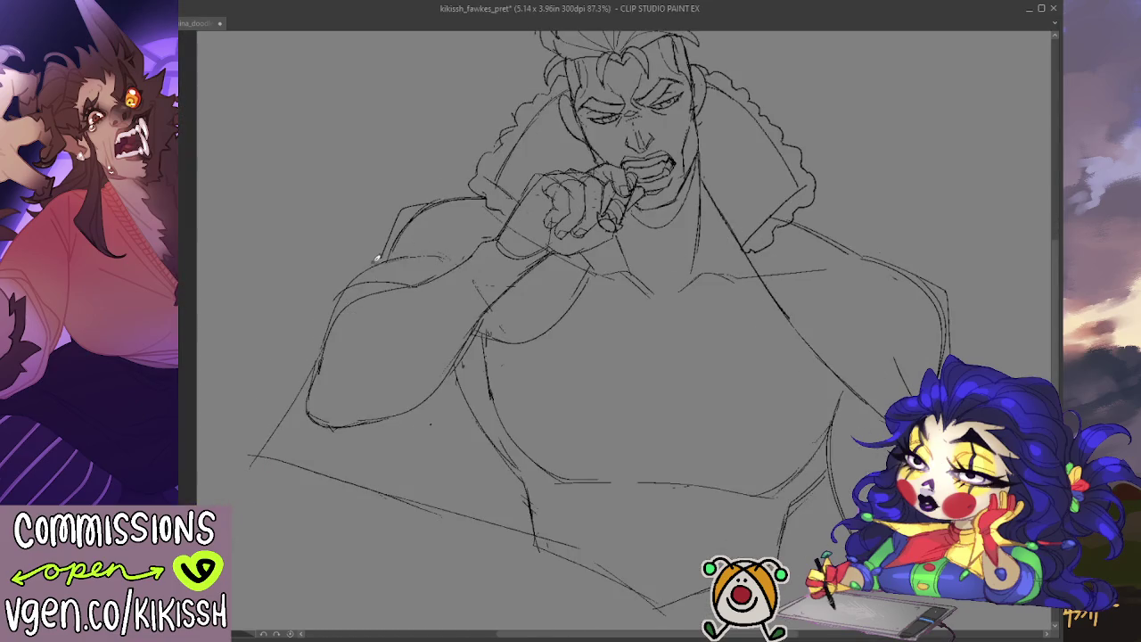
# - Redraw the upper-arm stroke and the lower-left arm outline down toward the torso
pyautogui.moveTo(380, 256); pyautogui.dragTo(318, 305)
pyautogui.hotkey('ctrl', 'z')
pyautogui.moveTo(250, 454)
pyautogui.mouseDown()
pyautogui.moveTo(311, 338)
pyautogui.moveTo(275, 455)
pyautogui.moveTo(312, 378)
pyautogui.mouseUp()
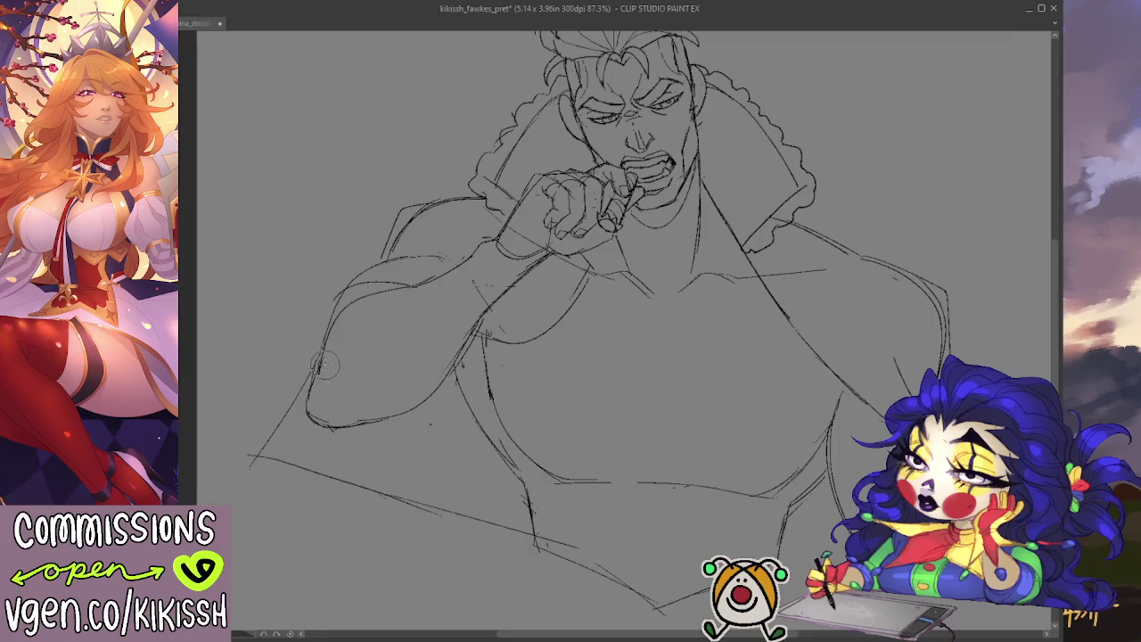
pyautogui.moveTo(338, 288); pyautogui.dragTo(280, 457)
pyautogui.scroll(-1, 288, 491)
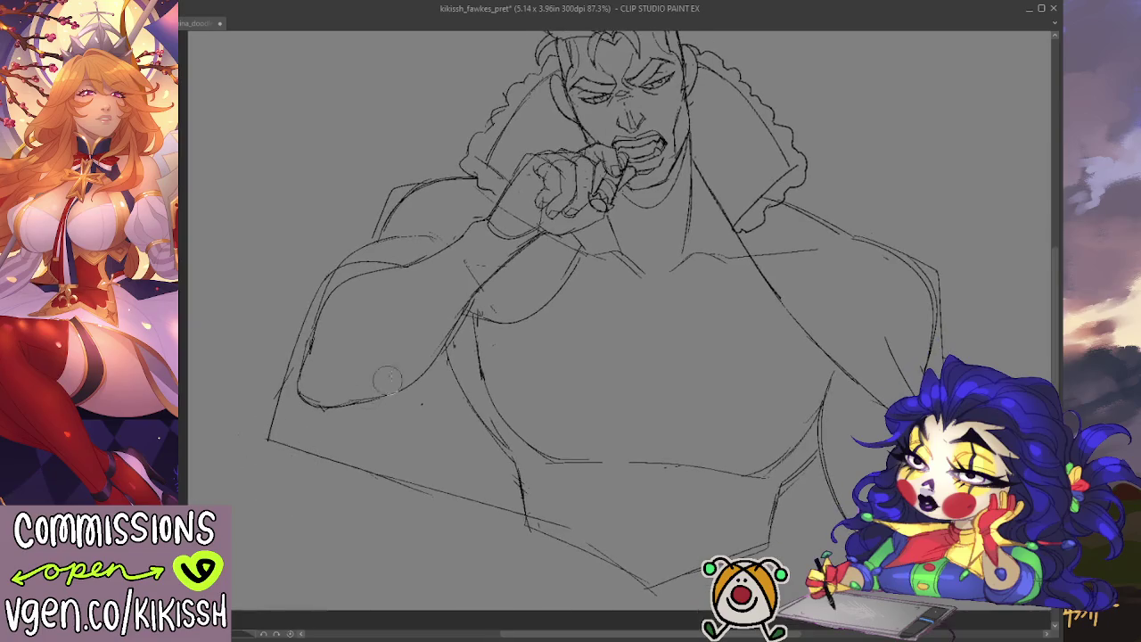
pyautogui.moveTo(403, 409); pyautogui.dragTo(434, 471)
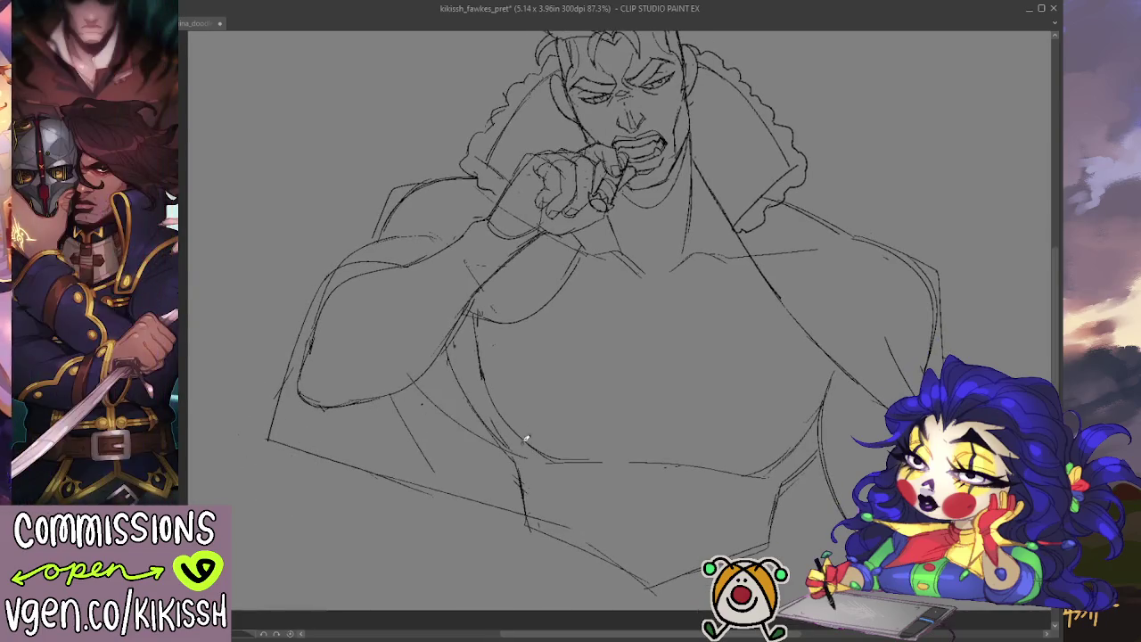
# - Add a curve under the chest, a line down the body's right side and the right shoulder
pyautogui.moveTo(847, 455); pyautogui.dragTo(779, 490)
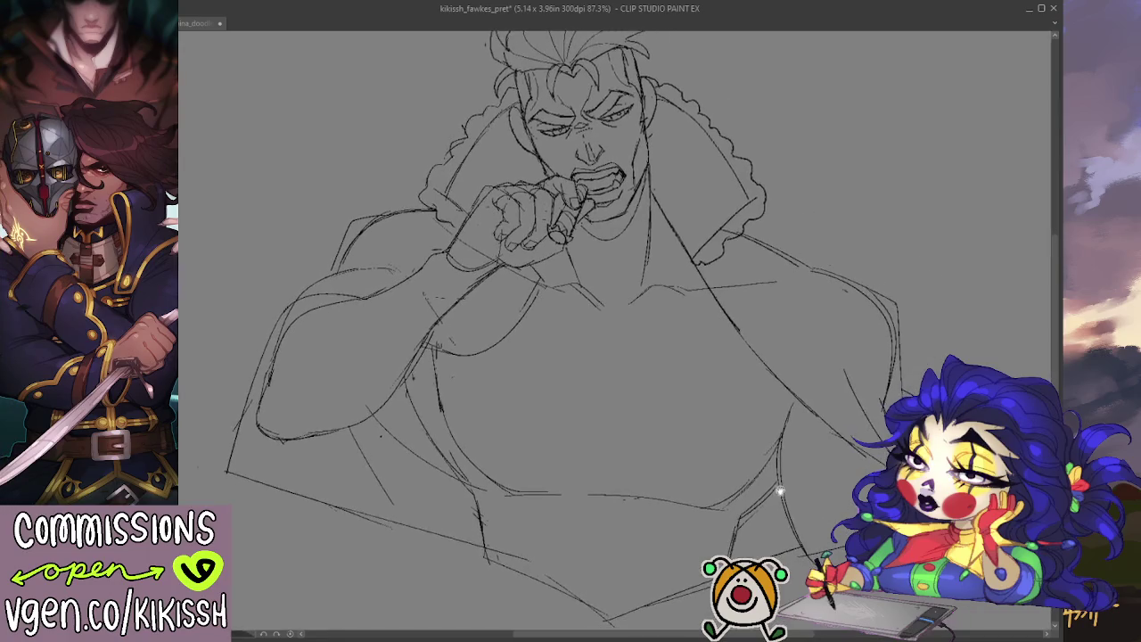
pyautogui.moveTo(564, 319); pyautogui.dragTo(714, 303)
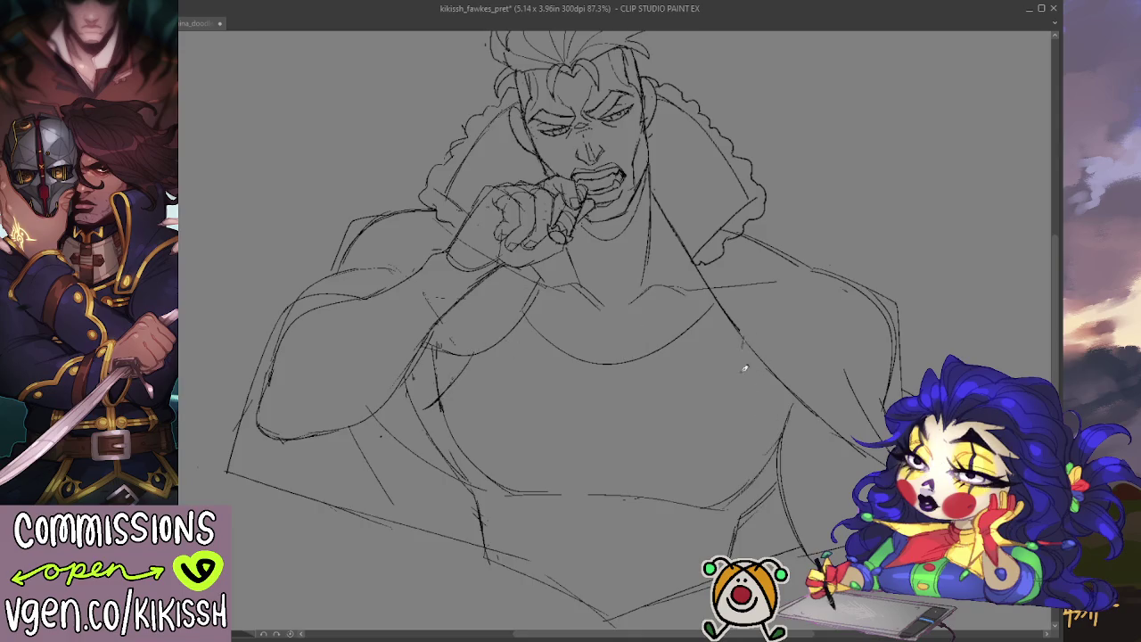
pyautogui.moveTo(750, 333); pyautogui.dragTo(780, 431)
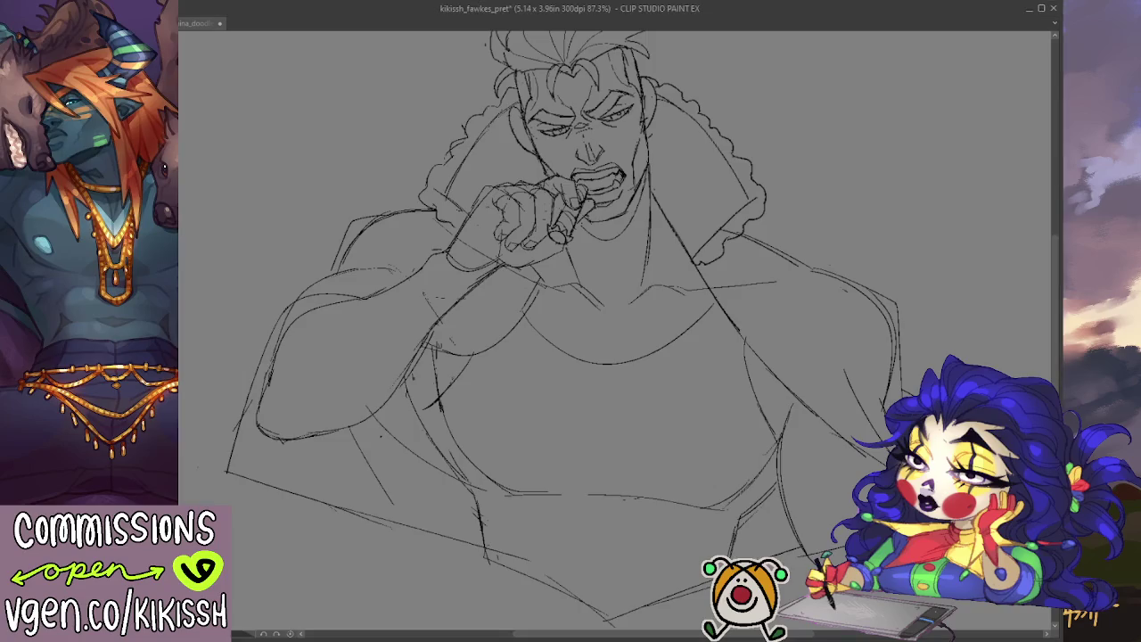
pyautogui.scroll(1, 615, 339)
pyautogui.scroll(-1, 615, 339)
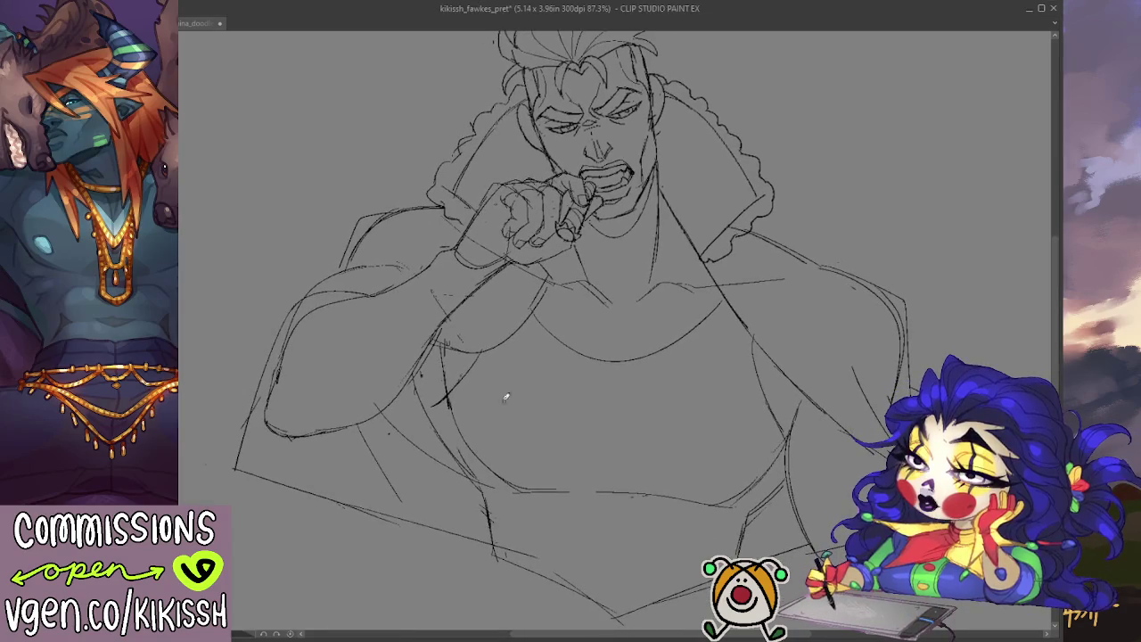
pyautogui.moveTo(905, 299); pyautogui.dragTo(855, 369)
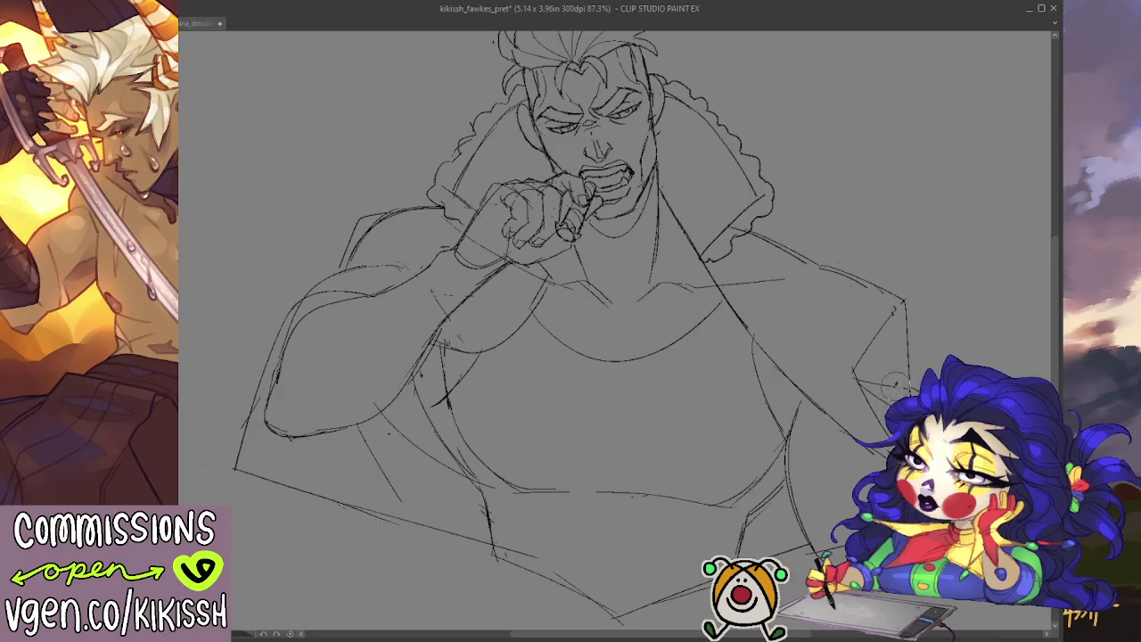
pyautogui.moveTo(916, 286)
pyautogui.mouseDown()
pyautogui.moveTo(935, 309)
pyautogui.moveTo(942, 257)
pyautogui.mouseUp()
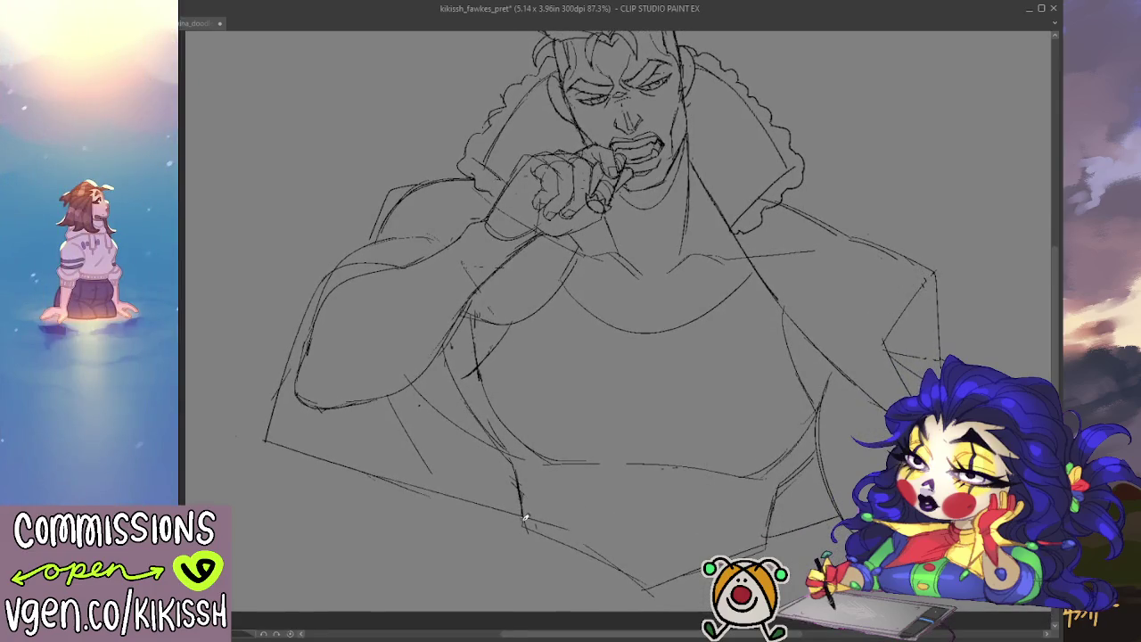
# - Darken the lower-left torso line and sketch the coat edges and upper-arm line
pyautogui.moveTo(542, 532); pyautogui.dragTo(627, 574)
pyautogui.moveTo(450, 492); pyautogui.dragTo(524, 526)
pyautogui.moveTo(369, 232)
pyautogui.mouseDown()
pyautogui.moveTo(324, 252)
pyautogui.moveTo(328, 271)
pyautogui.mouseUp()
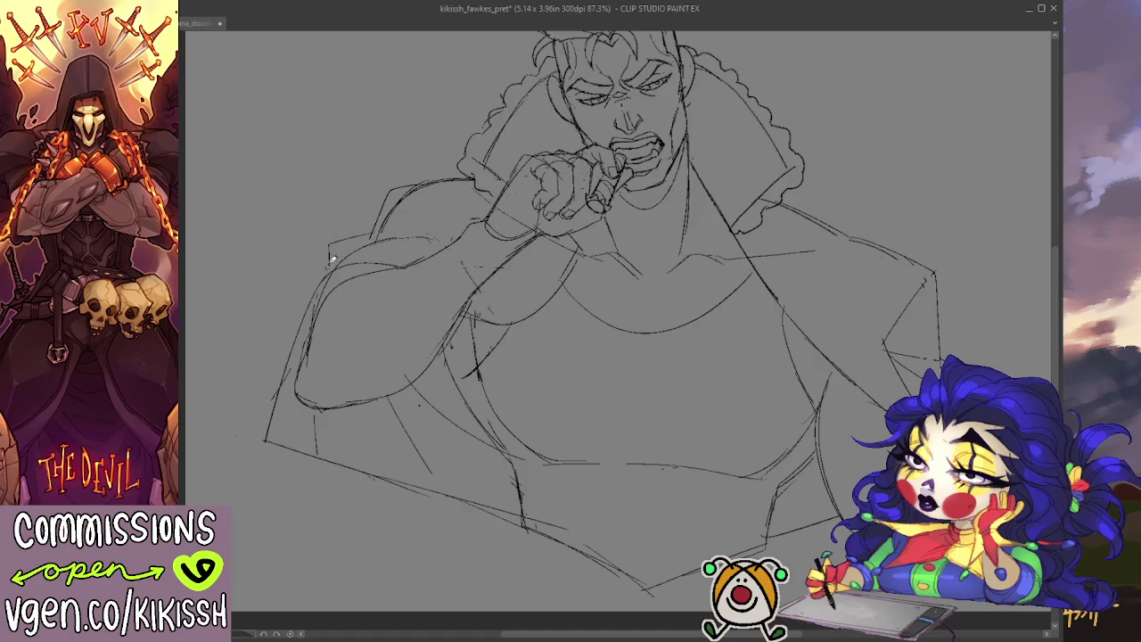
pyautogui.moveTo(240, 353)
pyautogui.mouseDown()
pyautogui.moveTo(198, 401)
pyautogui.moveTo(259, 431)
pyautogui.mouseUp()
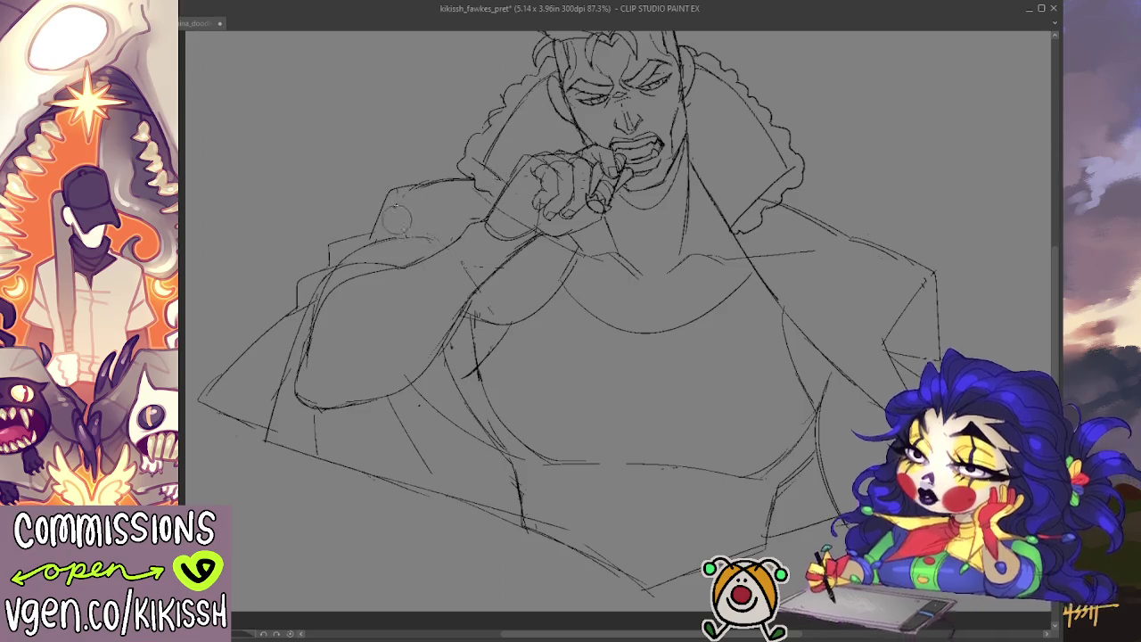
pyautogui.moveTo(392, 189)
pyautogui.mouseDown()
pyautogui.moveTo(428, 224)
pyautogui.moveTo(429, 298)
pyautogui.moveTo(416, 290)
pyautogui.mouseUp()
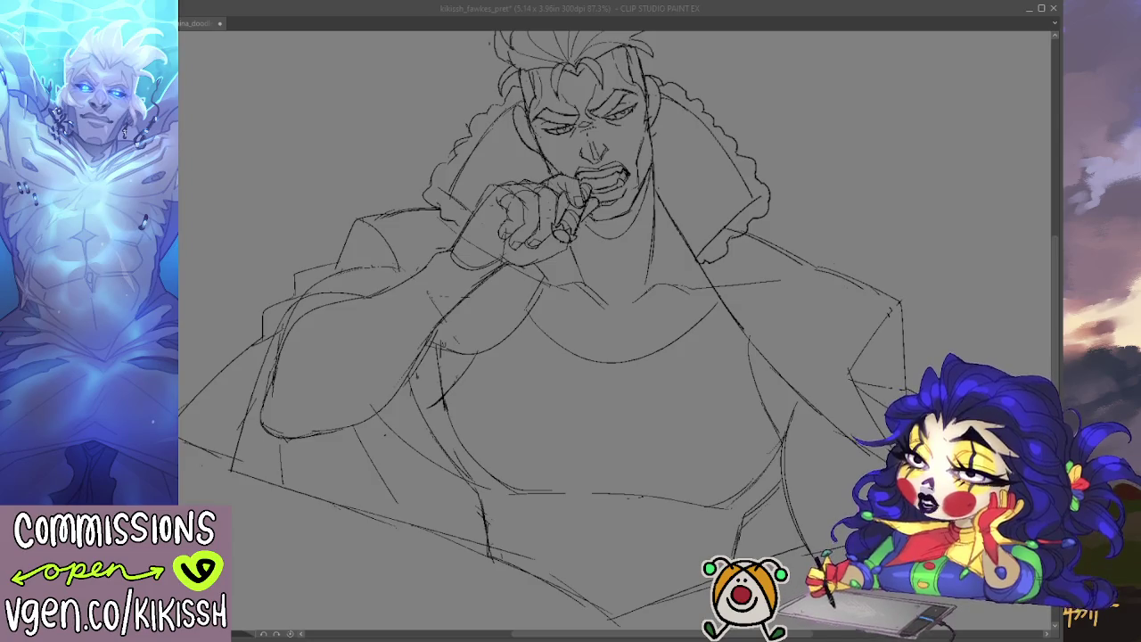
pyautogui.moveTo(851, 462); pyautogui.dragTo(849, 474)
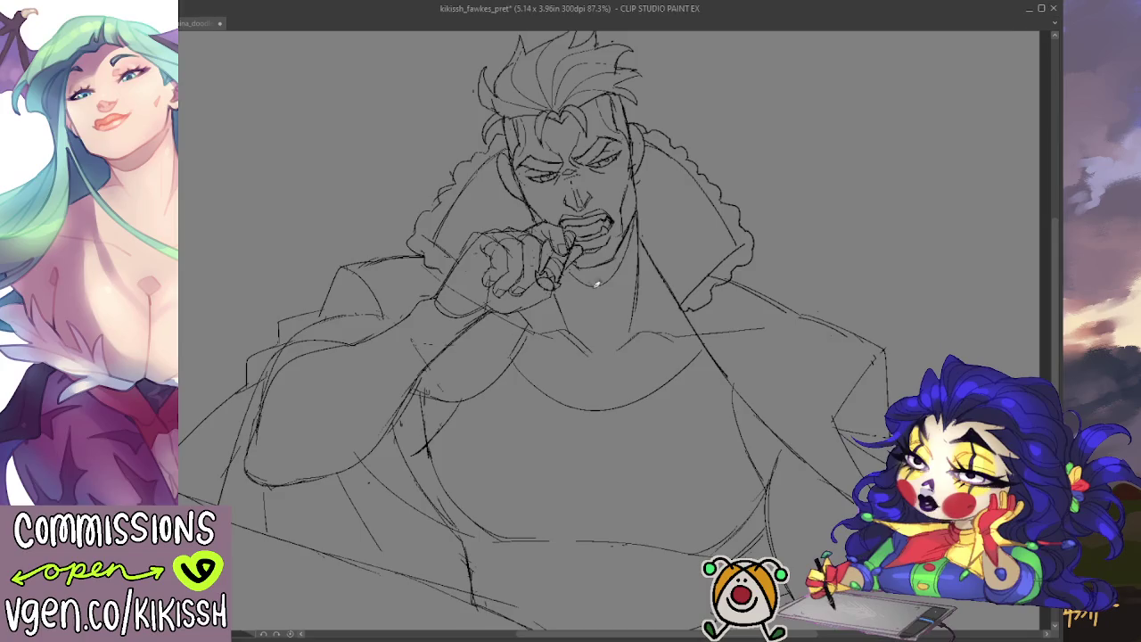
# - Sketch a looping smoke trail curling up at the upper right of the head
pyautogui.moveTo(784, 280)
pyautogui.mouseDown()
pyautogui.moveTo(772, 110)
pyautogui.moveTo(935, 69)
pyautogui.moveTo(796, 51)
pyautogui.moveTo(707, 124)
pyautogui.mouseUp()
# - Redraw the cigar smoke as a long curl ending in a heart, with a trailing wisp
pyautogui.moveTo(746, 162); pyautogui.dragTo(793, 274)
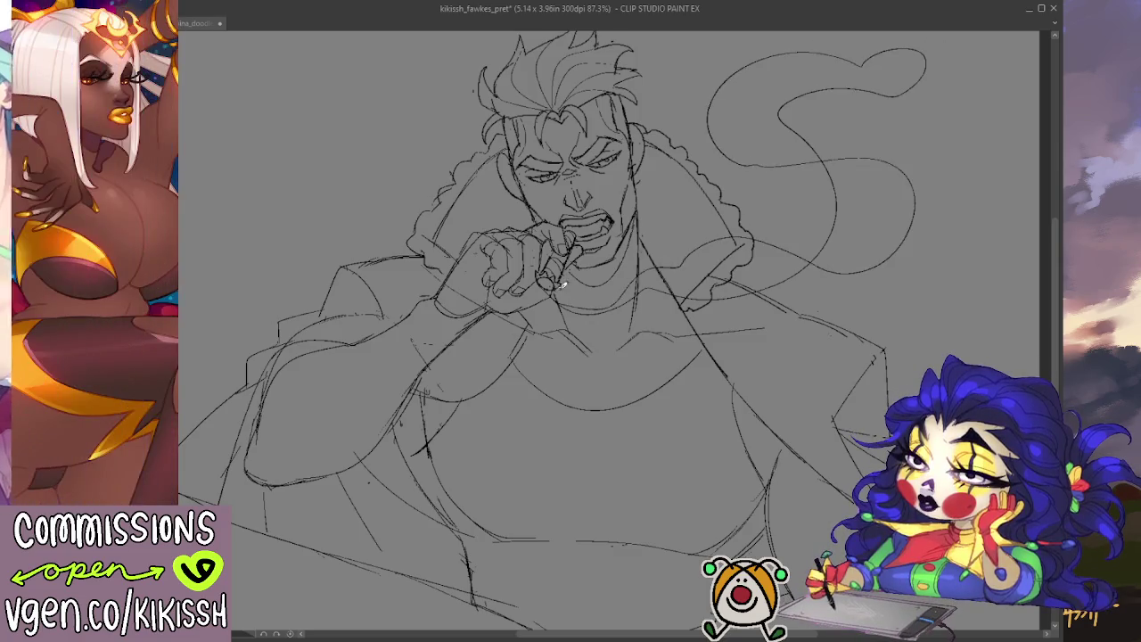
pyautogui.hotkey('ctrl', 'z')
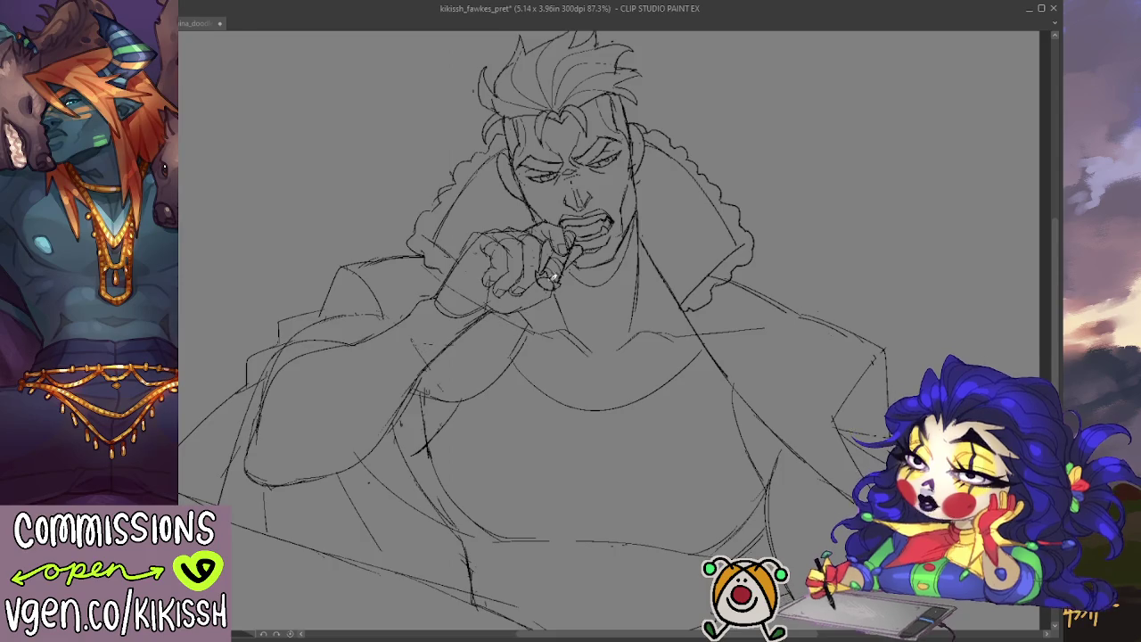
pyautogui.moveTo(563, 286)
pyautogui.mouseDown()
pyautogui.moveTo(656, 312)
pyautogui.moveTo(848, 191)
pyautogui.moveTo(830, 191)
pyautogui.moveTo(918, 154)
pyautogui.moveTo(898, 80)
pyautogui.moveTo(866, 127)
pyautogui.mouseUp()
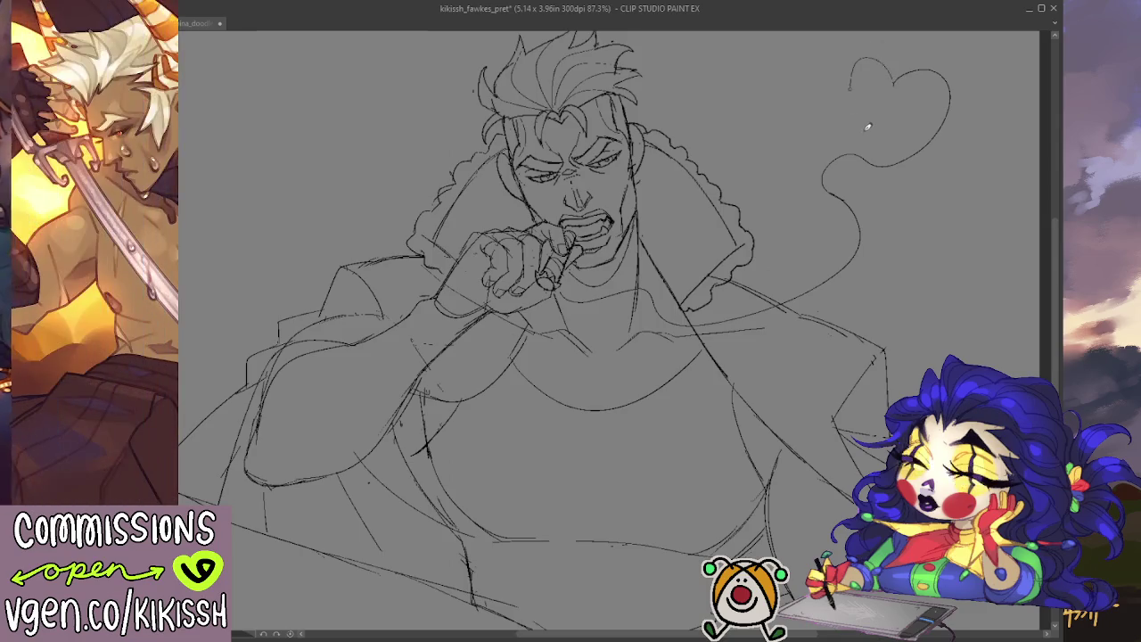
pyautogui.moveTo(952, 119); pyautogui.dragTo(847, 203)
pyautogui.moveTo(832, 132)
pyautogui.mouseDown()
pyautogui.moveTo(829, 227)
pyautogui.moveTo(914, 241)
pyautogui.mouseUp()
pyautogui.moveTo(899, 319); pyautogui.dragTo(765, 332)
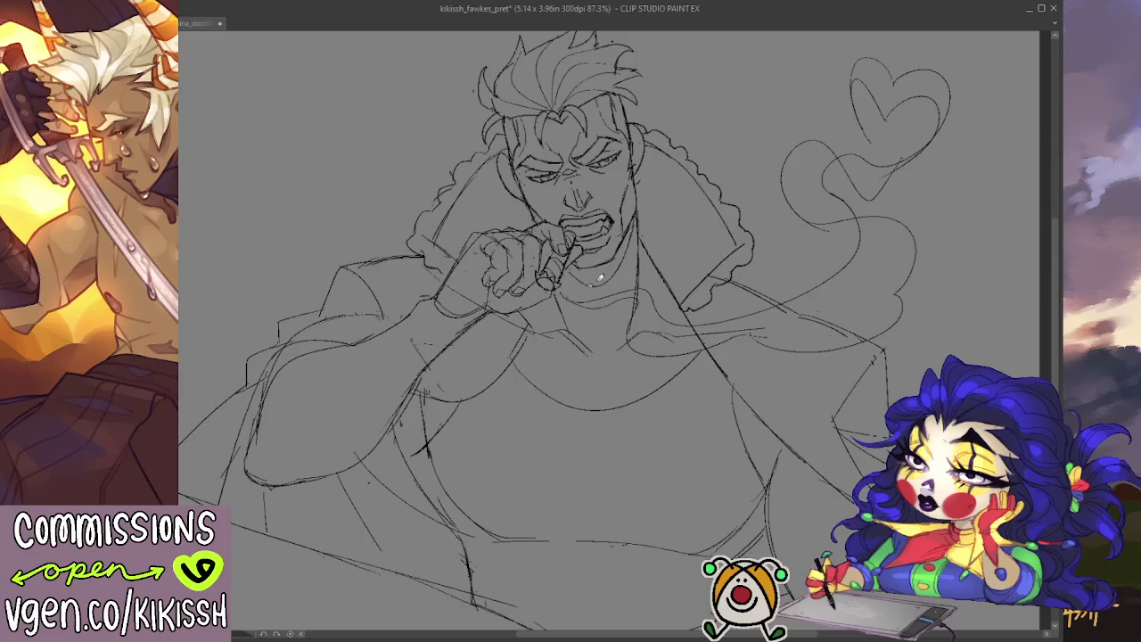
# - Shift the view and begin a letter B at the upper left
pyautogui.moveTo(855, 234); pyautogui.dragTo(827, 232)
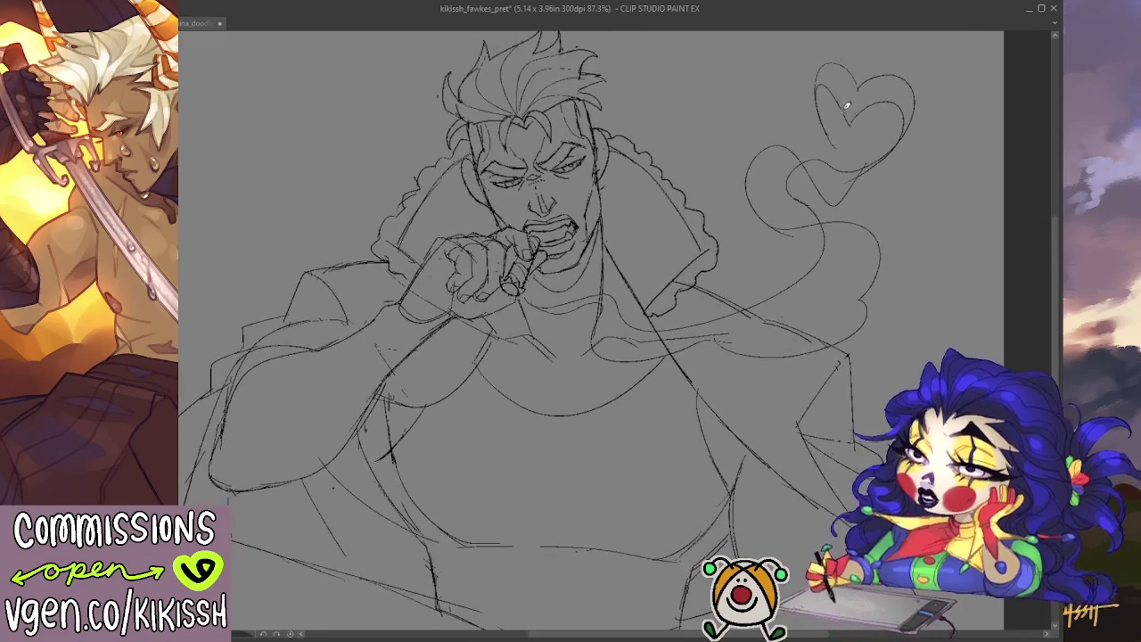
pyautogui.scroll(1, 872, 135)
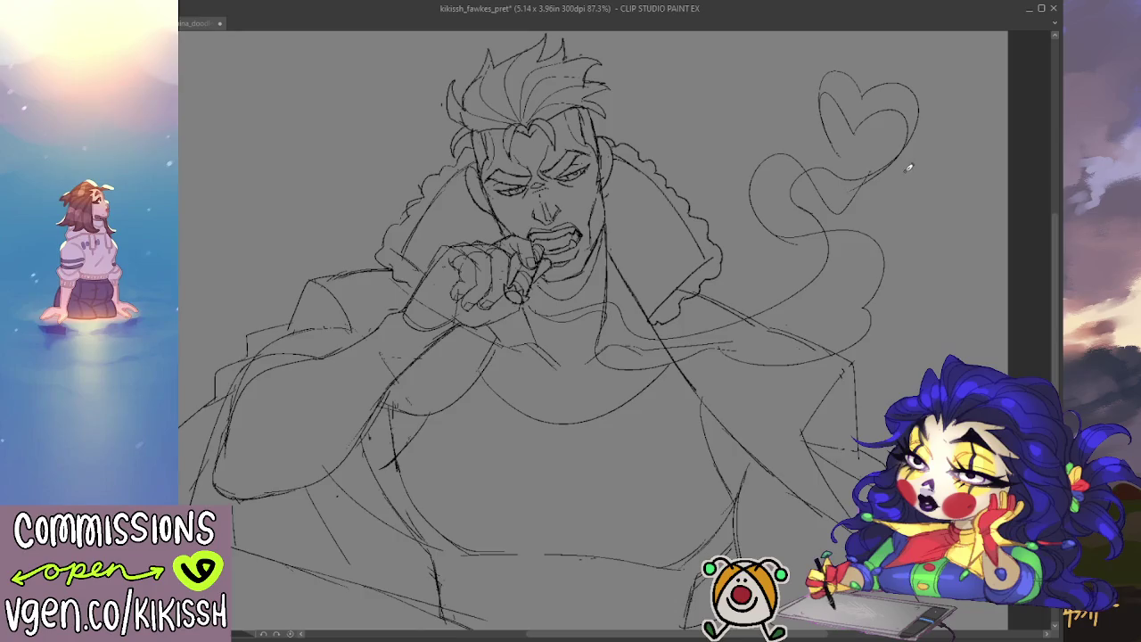
pyautogui.moveTo(918, 223); pyautogui.dragTo(909, 223)
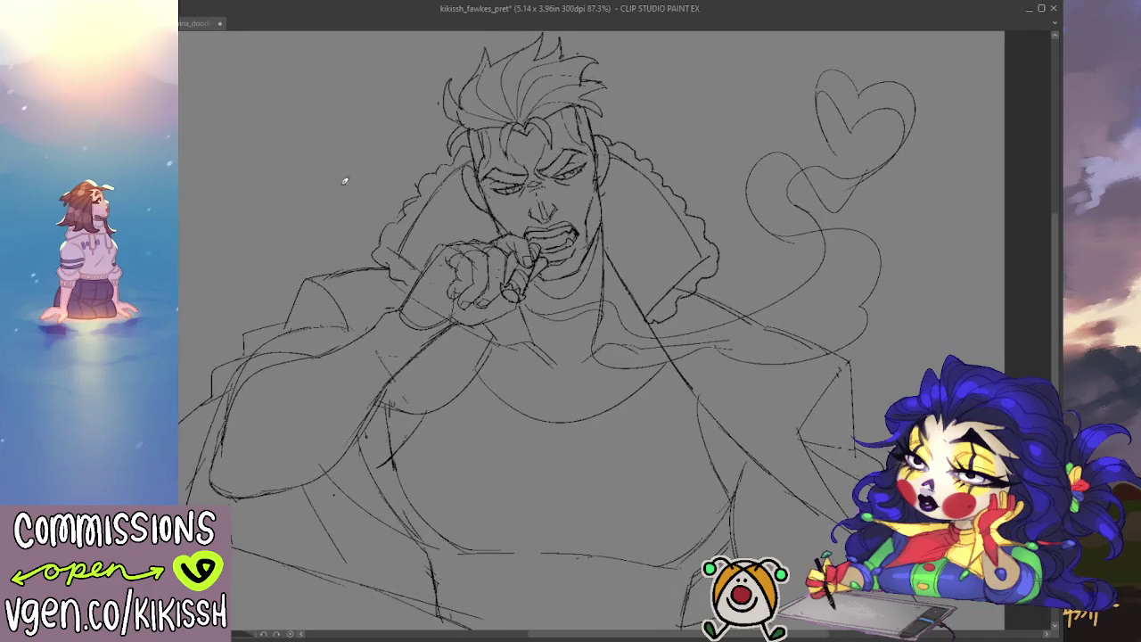
pyautogui.moveTo(262, 118); pyautogui.dragTo(263, 191)
# - Finish lettering BRB at upper left and draw a small heart on each side
pyautogui.moveTo(303, 139)
pyautogui.mouseDown()
pyautogui.moveTo(307, 196)
pyautogui.moveTo(310, 163)
pyautogui.moveTo(337, 189)
pyautogui.mouseUp()
pyautogui.moveTo(342, 136); pyautogui.dragTo(344, 178)
pyautogui.moveTo(348, 113); pyautogui.dragTo(337, 189)
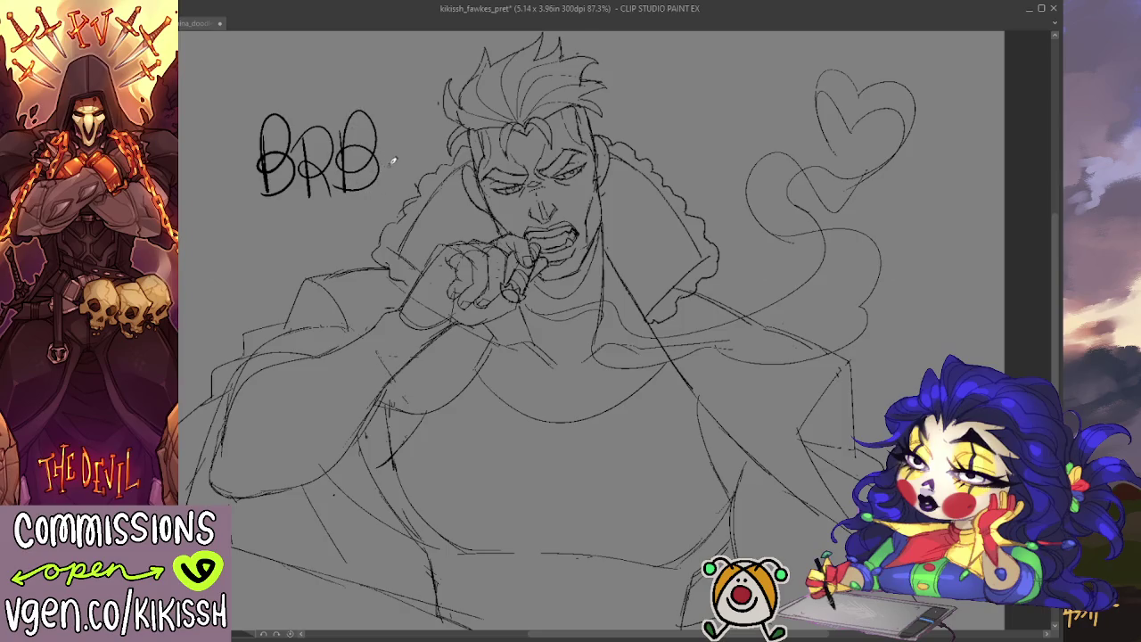
pyautogui.moveTo(398, 148); pyautogui.dragTo(397, 165)
pyautogui.moveTo(231, 177)
pyautogui.mouseDown()
pyautogui.moveTo(240, 157)
pyautogui.moveTo(232, 177)
pyautogui.mouseUp()
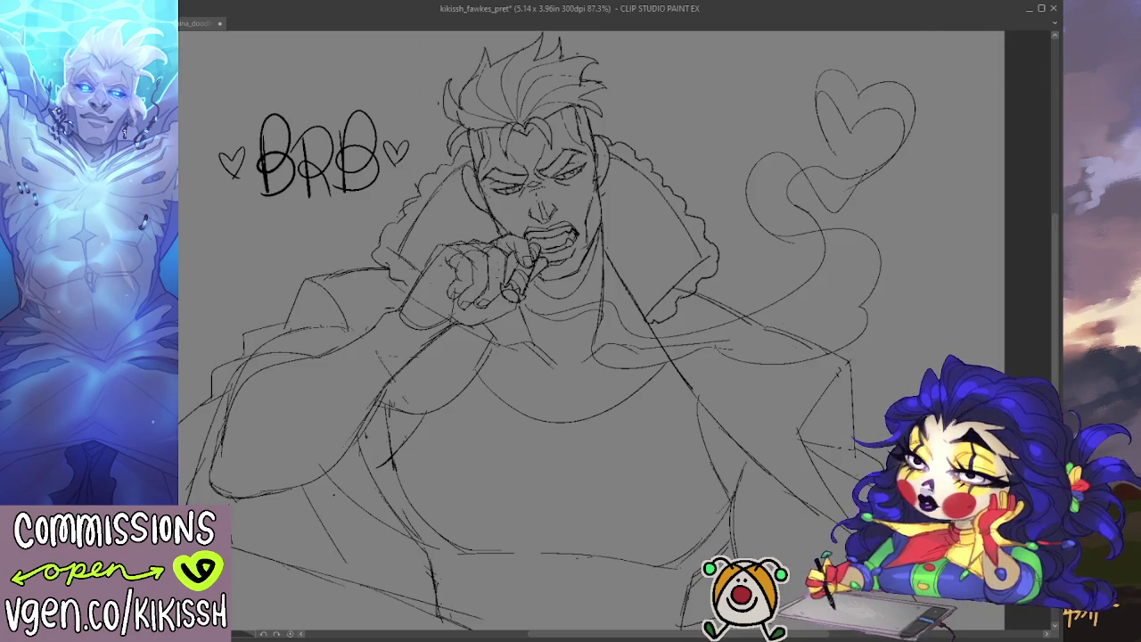
pyautogui.moveTo(588, 339)
pyautogui.mouseDown()
pyautogui.moveTo(579, 320)
pyautogui.moveTo(519, 338)
pyautogui.moveTo(568, 330)
pyautogui.mouseUp()
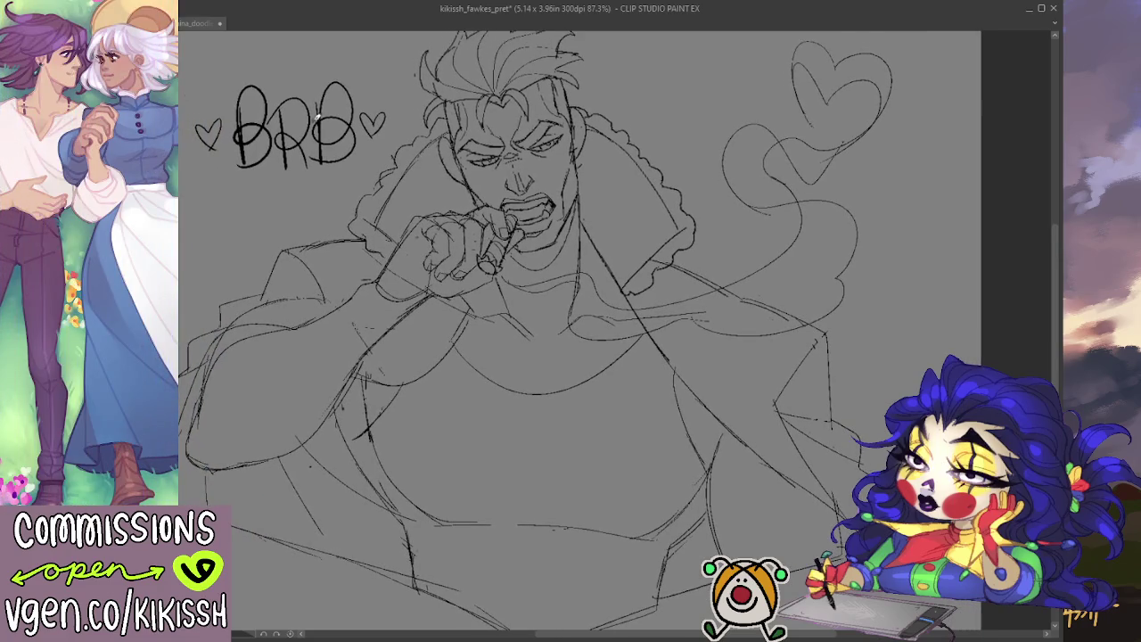
pyautogui.scroll(-2, 308, 116)
pyautogui.moveTo(306, 114); pyautogui.dragTo(335, 136)
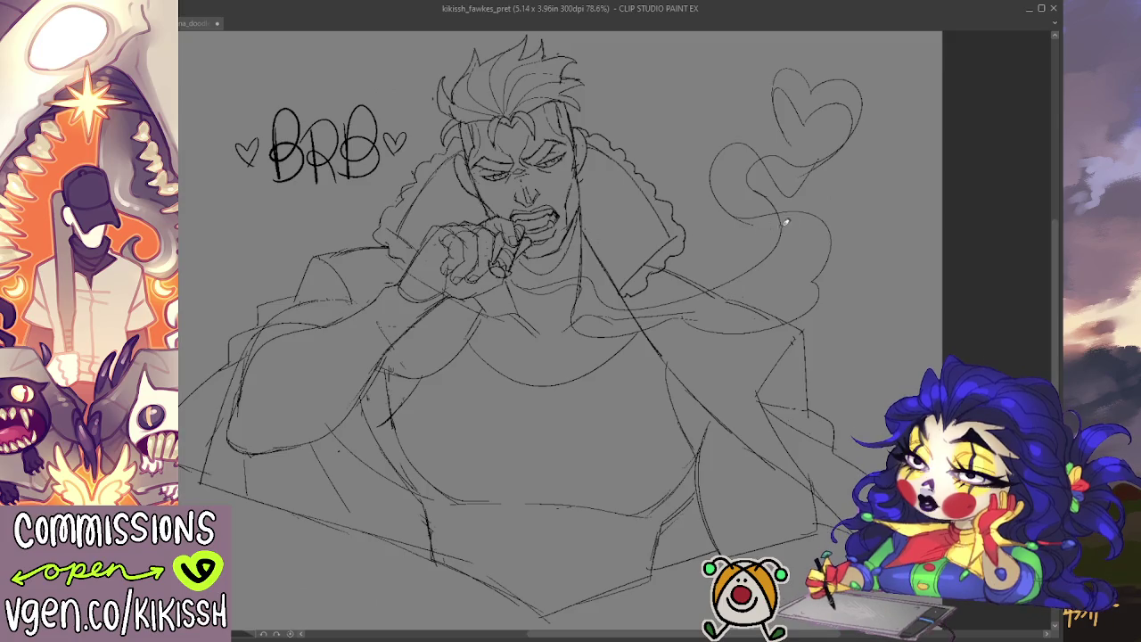
# - Erase the smoke heart and redraw the smoke as a single rounded curl
pyautogui.moveTo(813, 133); pyautogui.dragTo(811, 82)
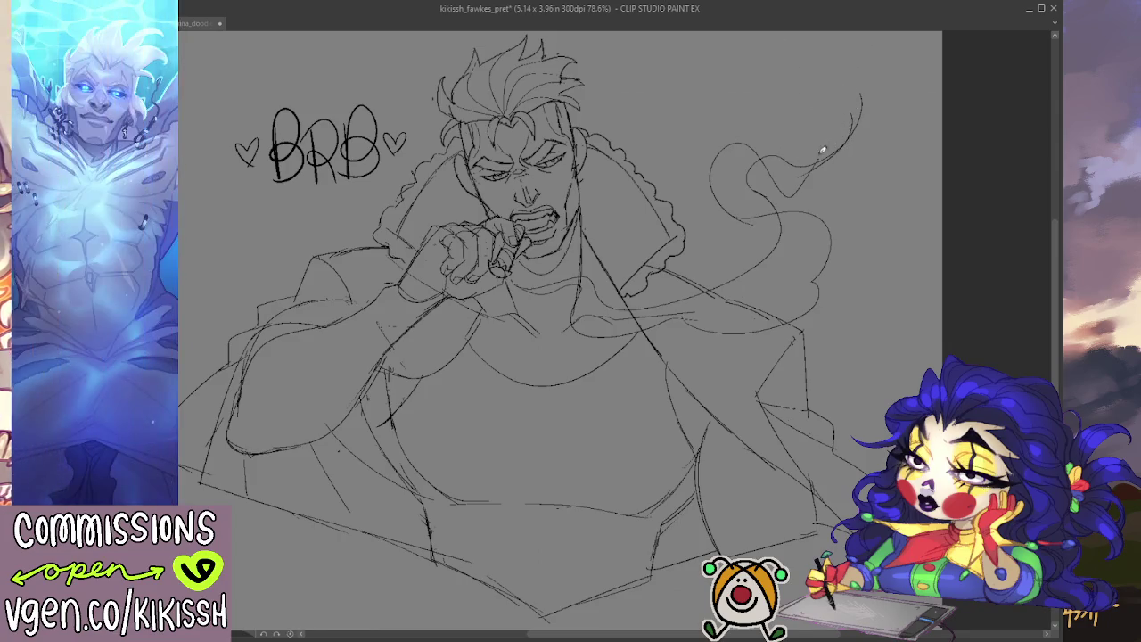
pyautogui.moveTo(797, 159)
pyautogui.mouseDown()
pyautogui.moveTo(825, 125)
pyautogui.moveTo(896, 97)
pyautogui.moveTo(913, 72)
pyautogui.mouseUp()
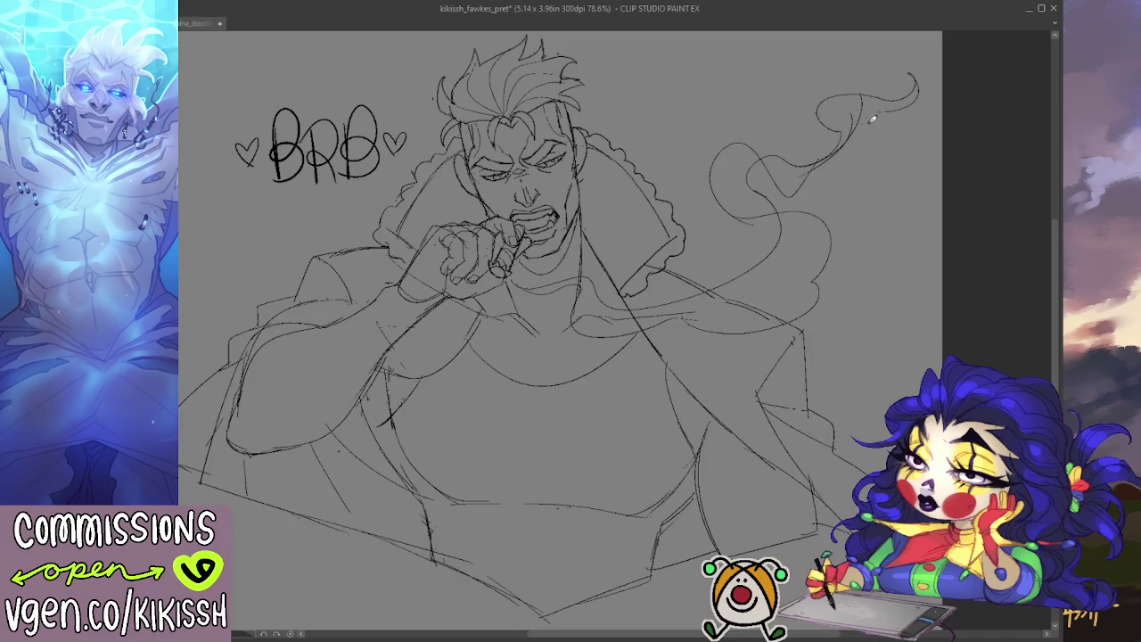
pyautogui.moveTo(861, 96); pyautogui.dragTo(841, 153)
pyautogui.moveTo(900, 90)
pyautogui.mouseDown()
pyautogui.moveTo(918, 114)
pyautogui.moveTo(911, 62)
pyautogui.mouseUp()
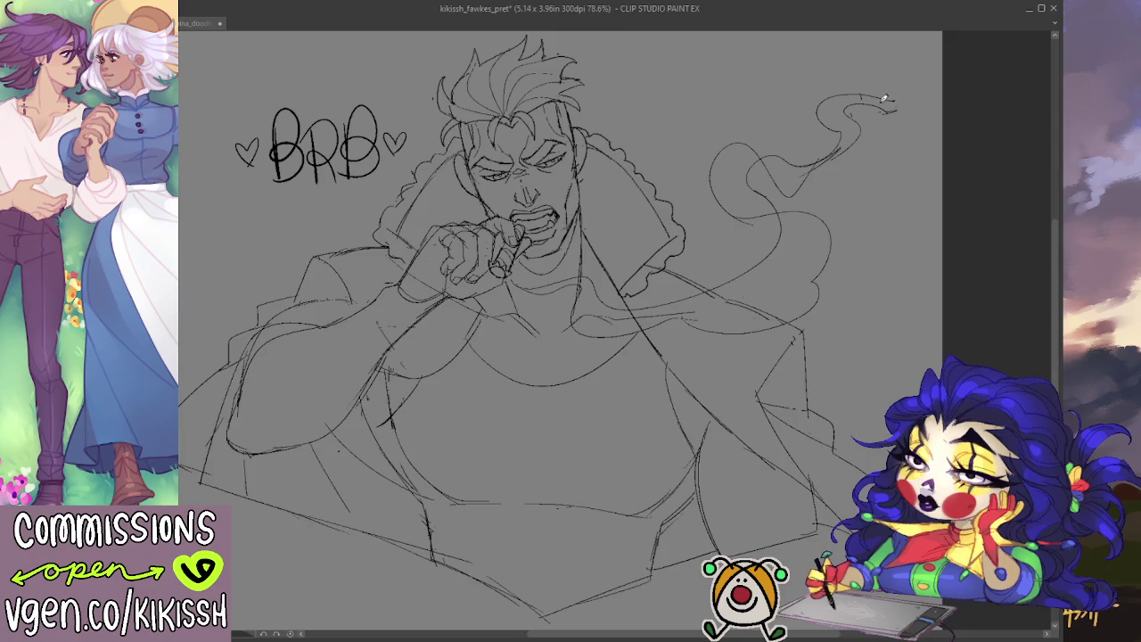
pyautogui.moveTo(890, 75); pyautogui.dragTo(901, 107)
# - Erase the BRB lettering and its flanking hearts
pyautogui.hscroll(-2, 882, 219)
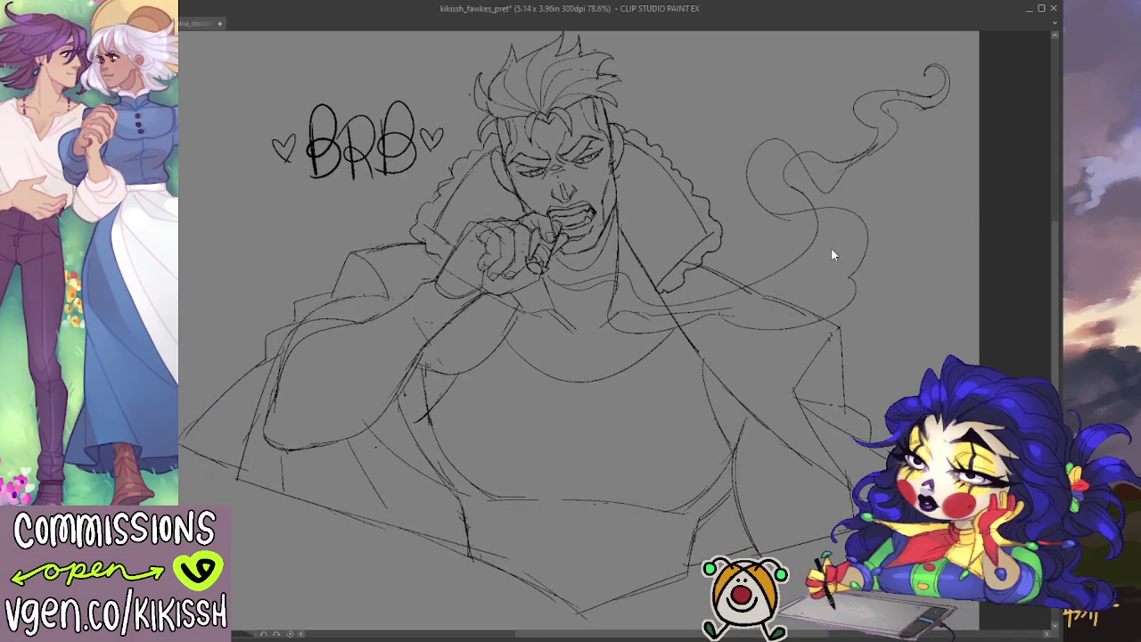
pyautogui.moveTo(660, 280); pyautogui.dragTo(660, 304)
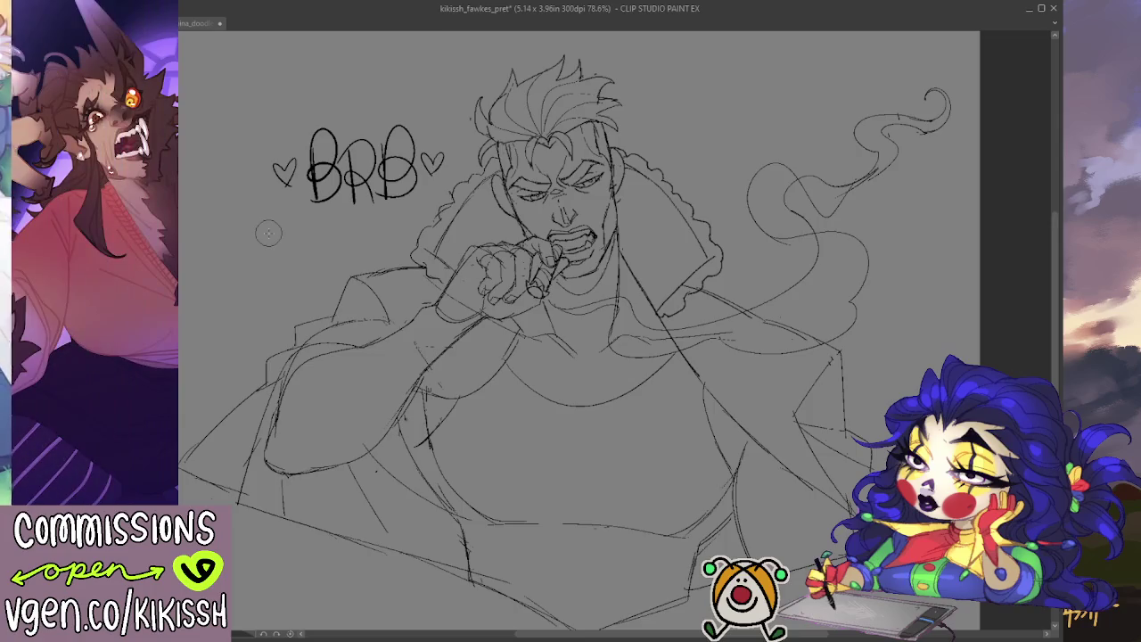
pyautogui.moveTo(283, 204)
pyautogui.mouseDown()
pyautogui.moveTo(322, 207)
pyautogui.moveTo(359, 124)
pyautogui.moveTo(387, 201)
pyautogui.moveTo(449, 152)
pyautogui.moveTo(446, 195)
pyautogui.mouseUp()
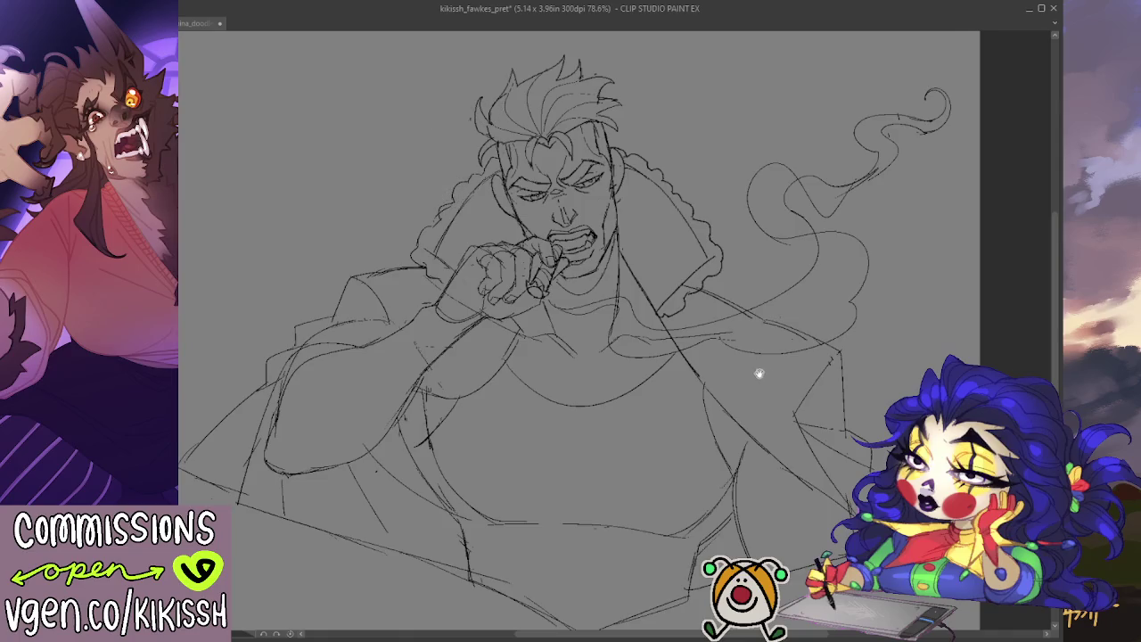
pyautogui.moveTo(757, 372); pyautogui.dragTo(777, 336)
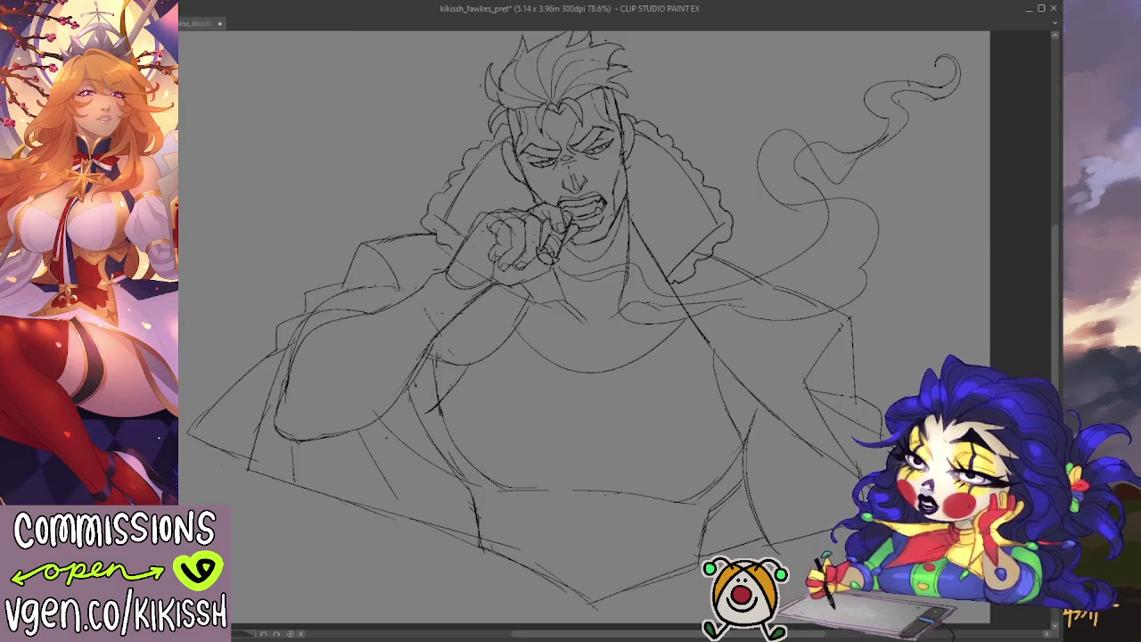
# - Sketch a line down the left side of the man's face
pyautogui.moveTo(767, 428); pyautogui.dragTo(768, 449)
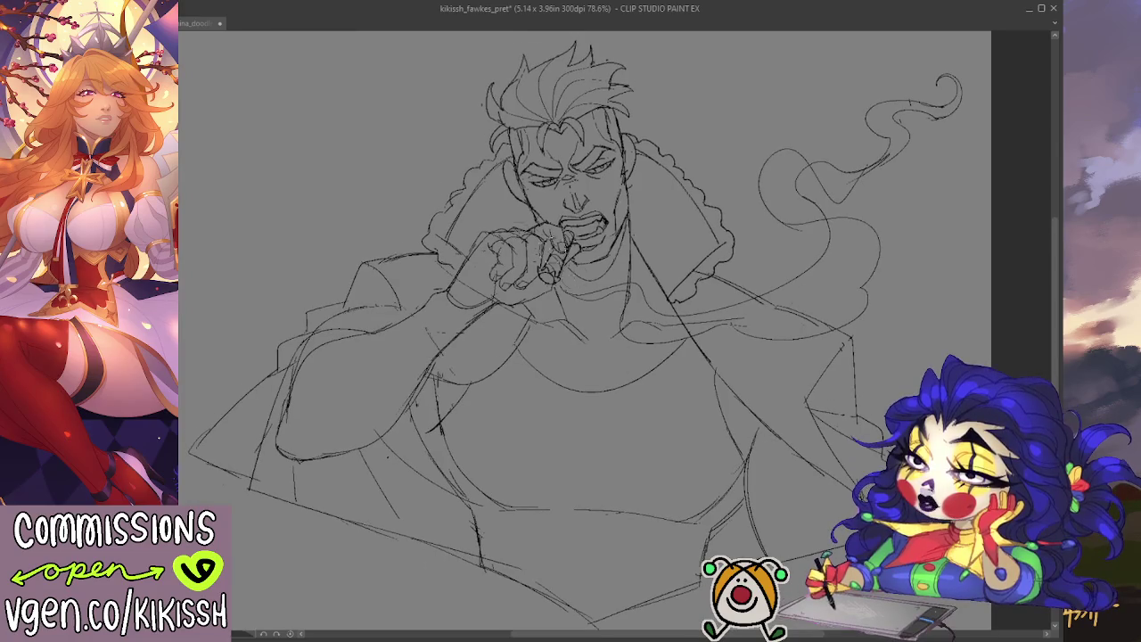
pyautogui.scroll(3, 490, 170)
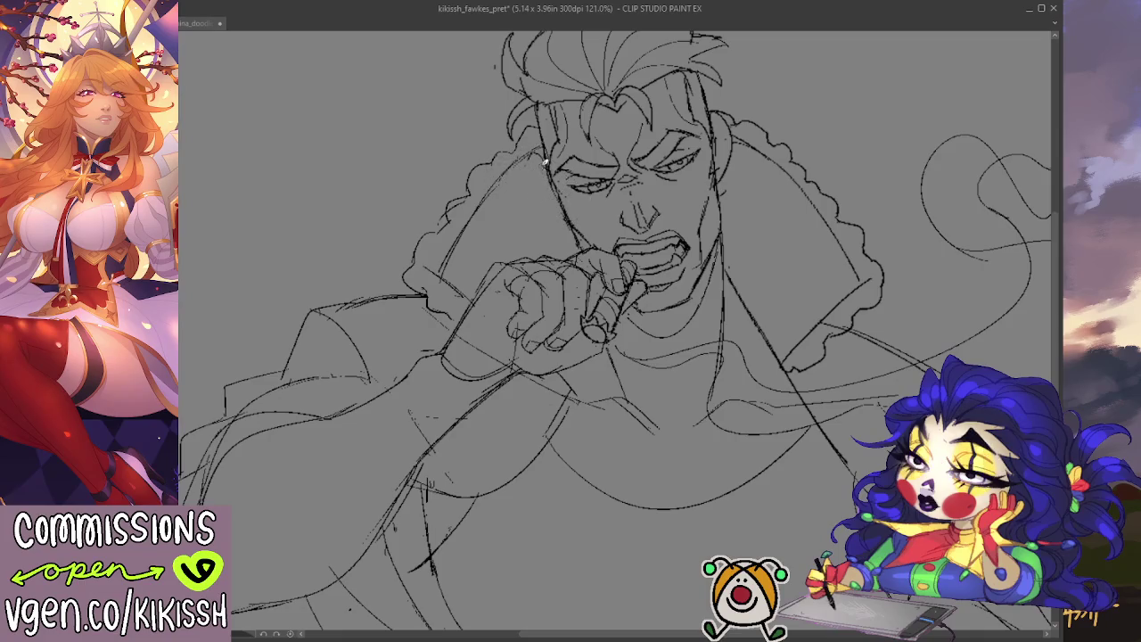
pyautogui.moveTo(545, 147); pyautogui.dragTo(551, 197)
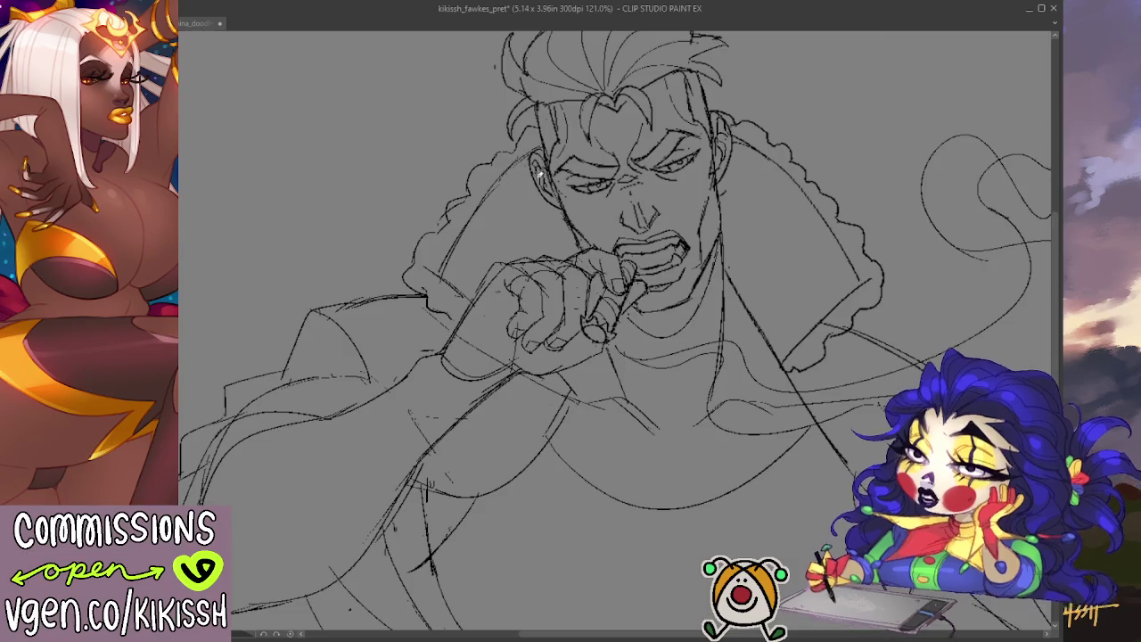
pyautogui.scroll(1, 731, 152)
# - Draw diagonal and fold lines on the coat right of the face, redoing two strokes
pyautogui.moveTo(729, 171); pyautogui.dragTo(659, 172)
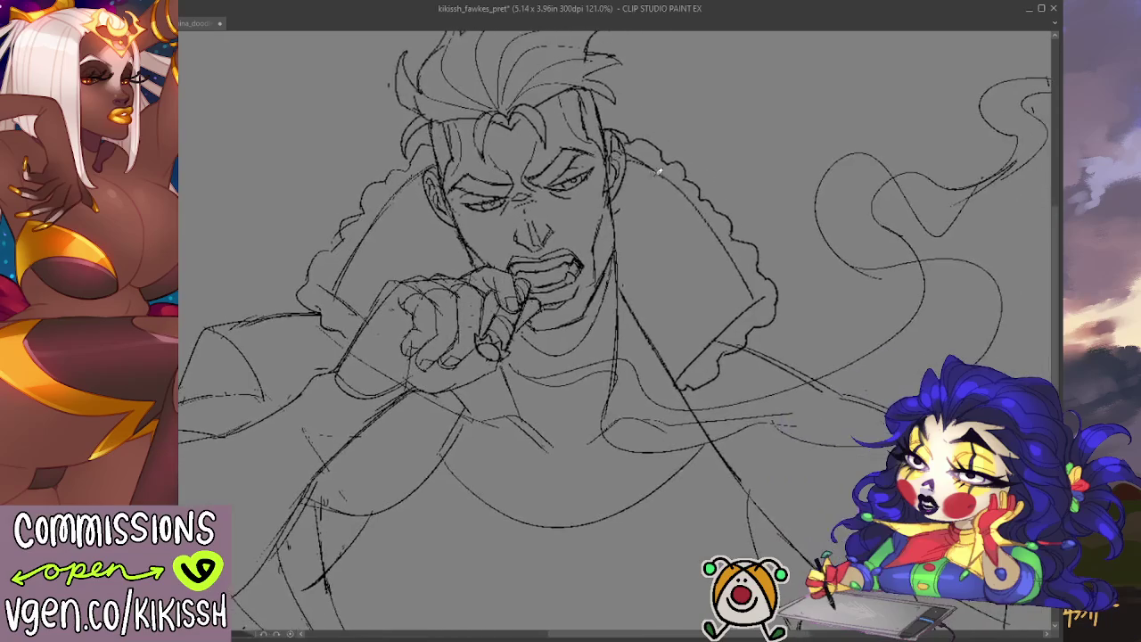
pyautogui.moveTo(709, 300); pyautogui.dragTo(629, 228)
pyautogui.hotkey('ctrl', 'z')
pyautogui.moveTo(688, 302); pyautogui.dragTo(636, 252)
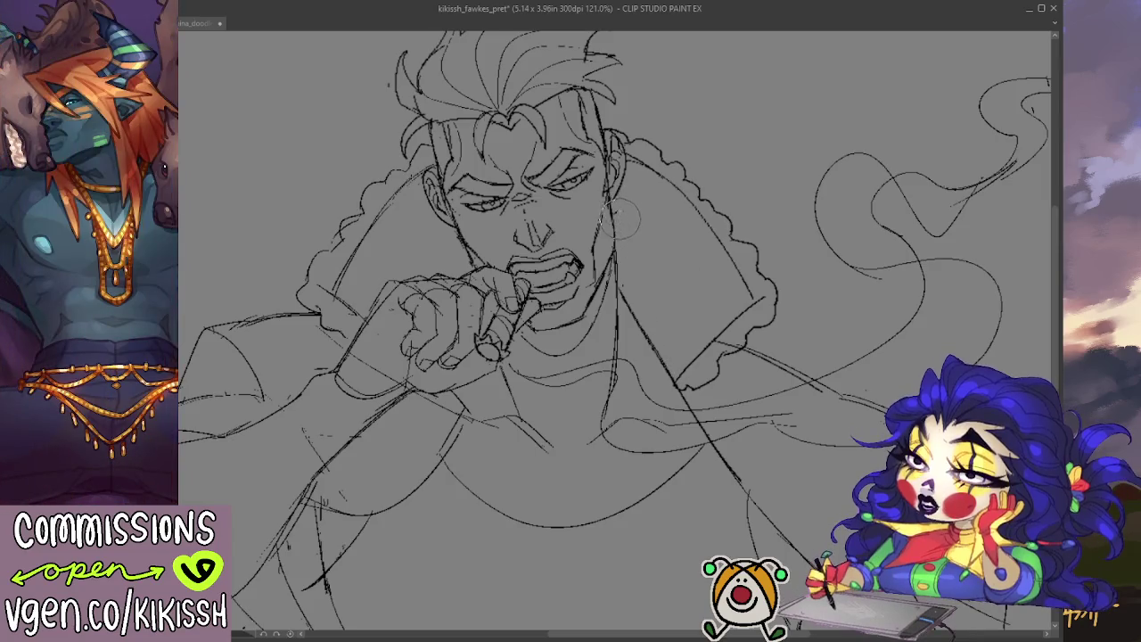
pyautogui.moveTo(611, 202); pyautogui.dragTo(665, 281)
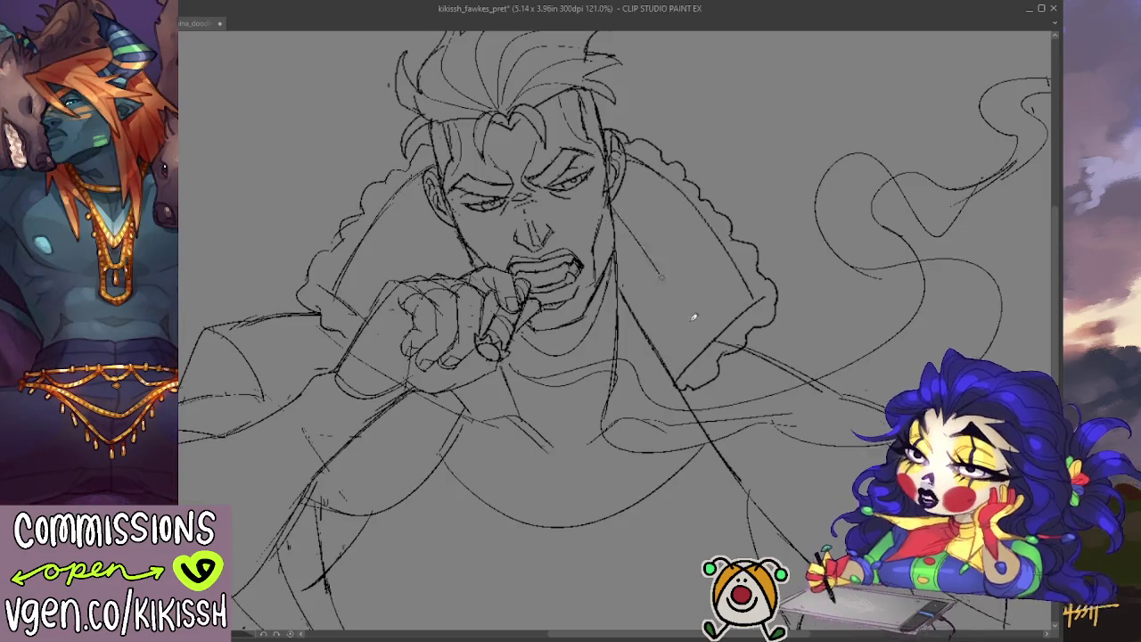
pyautogui.moveTo(611, 217); pyautogui.dragTo(647, 311)
pyautogui.hotkey('ctrl', 'z')
pyautogui.moveTo(622, 255); pyautogui.dragTo(650, 328)
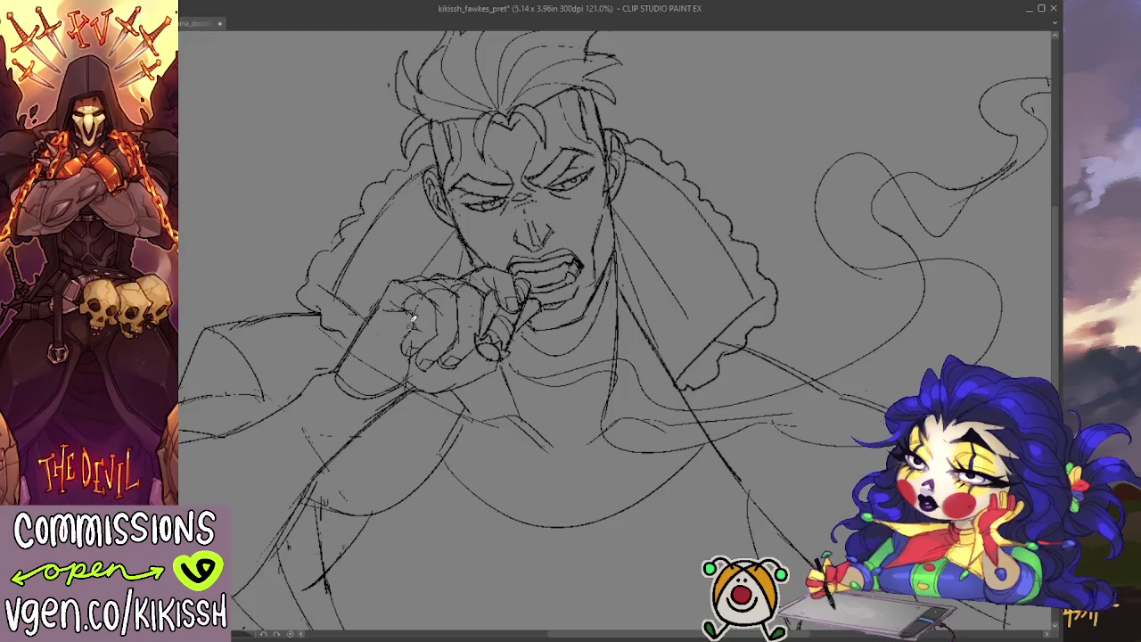
pyautogui.moveTo(619, 297)
pyautogui.mouseDown()
pyautogui.moveTo(571, 250)
pyautogui.moveTo(604, 265)
pyautogui.mouseUp()
pyautogui.scroll(-2, 571, 249)
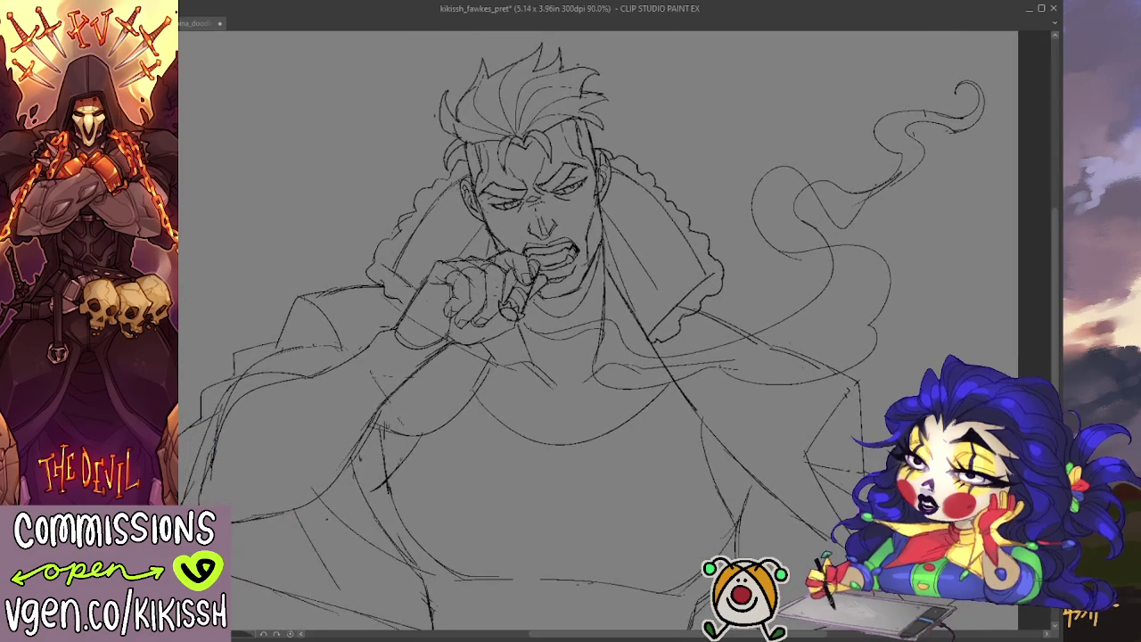
# - Fade the sketch layer to pale grey lines with Ctrl+Shift+O and centre the face
pyautogui.hotkey('ctrl', 'shift', 'o')
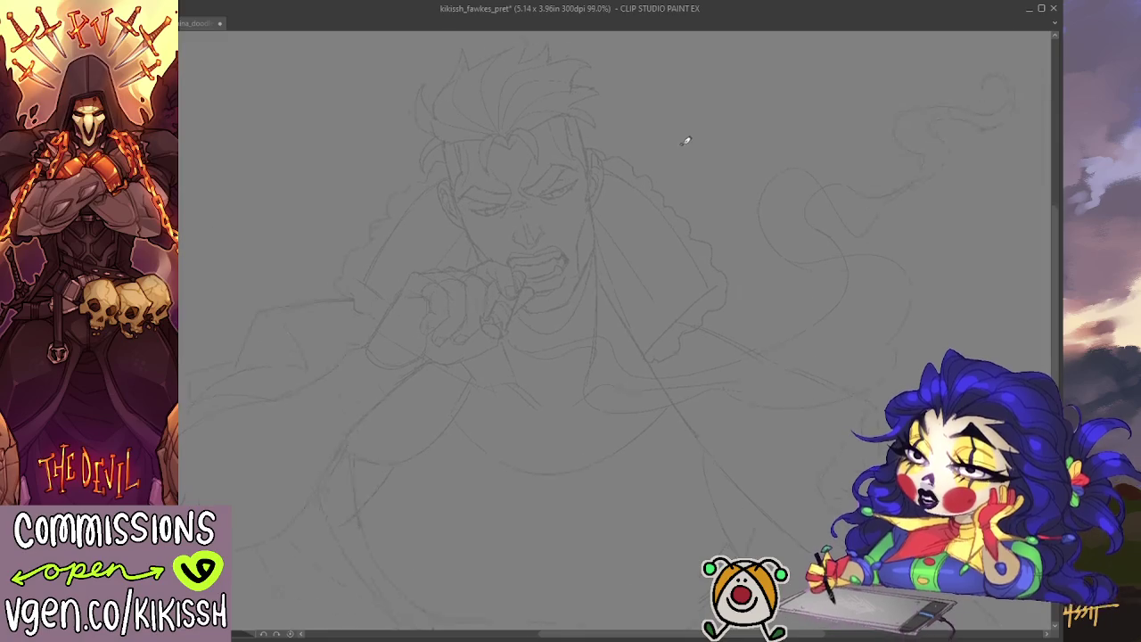
pyautogui.scroll(2, 468, 173)
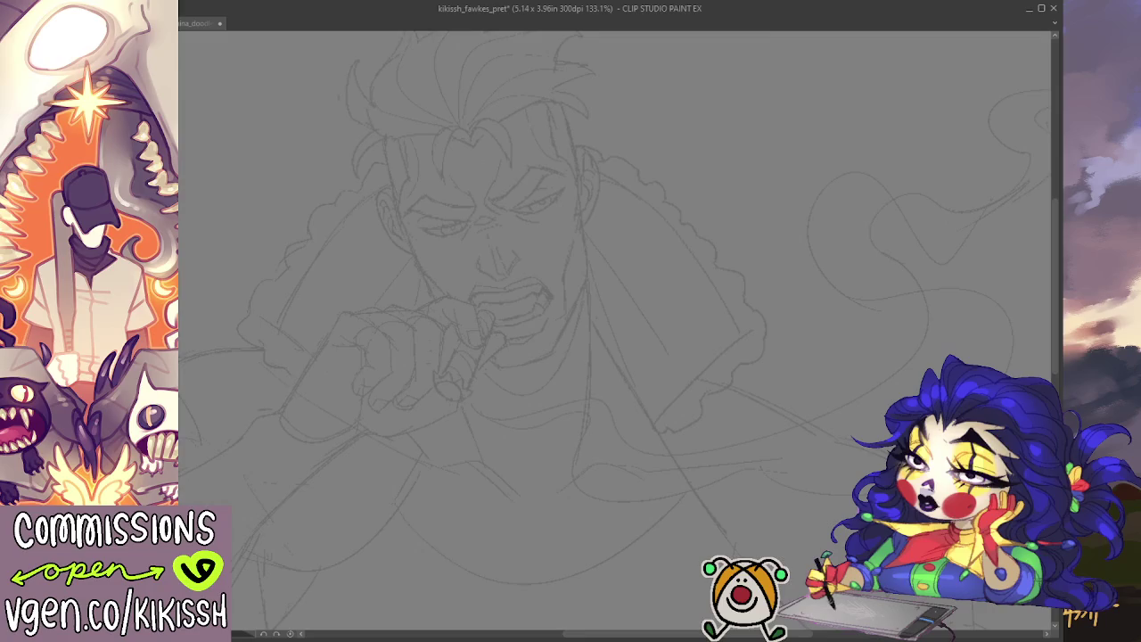
pyautogui.moveTo(290, 209); pyautogui.dragTo(395, 222)
pyautogui.moveTo(840, 306); pyautogui.dragTo(833, 314)
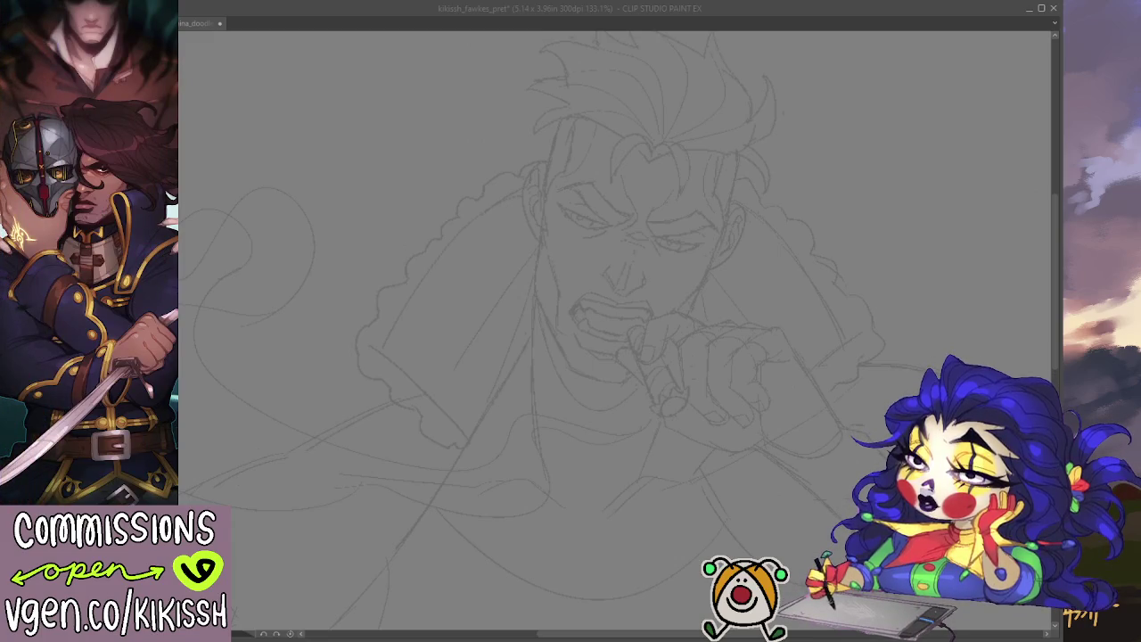
# - Frame the face and hand at 100% view, undoing a stray trial stroke
pyautogui.click(364, 337)
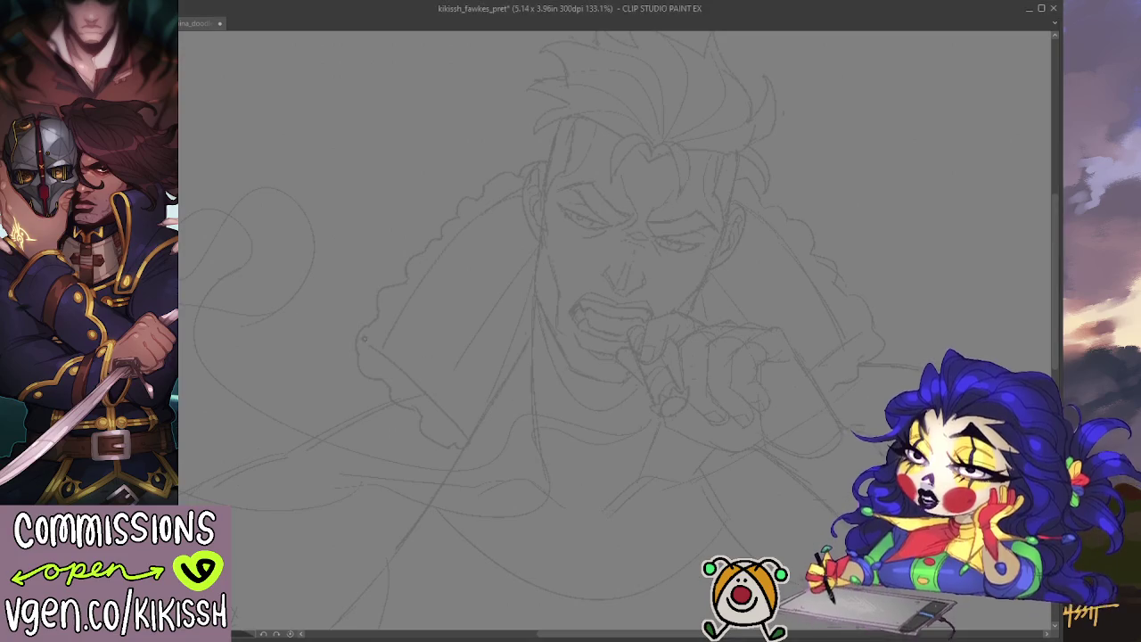
pyautogui.moveTo(1039, 89); pyautogui.dragTo(897, 160)
pyautogui.scroll(-3, 765, 249)
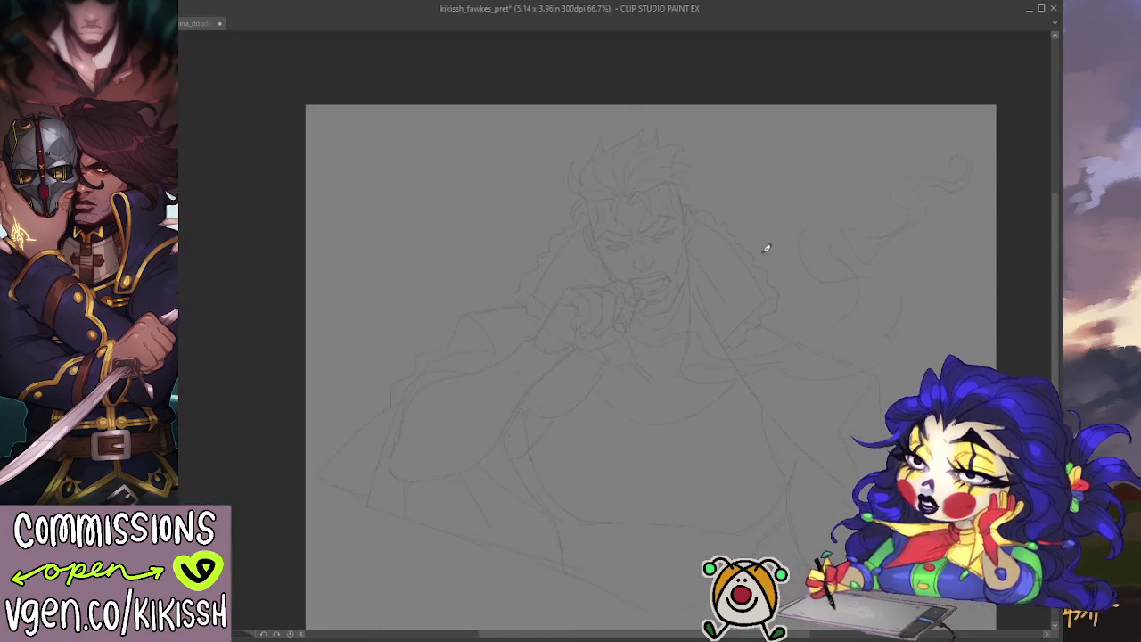
pyautogui.scroll(3, 672, 288)
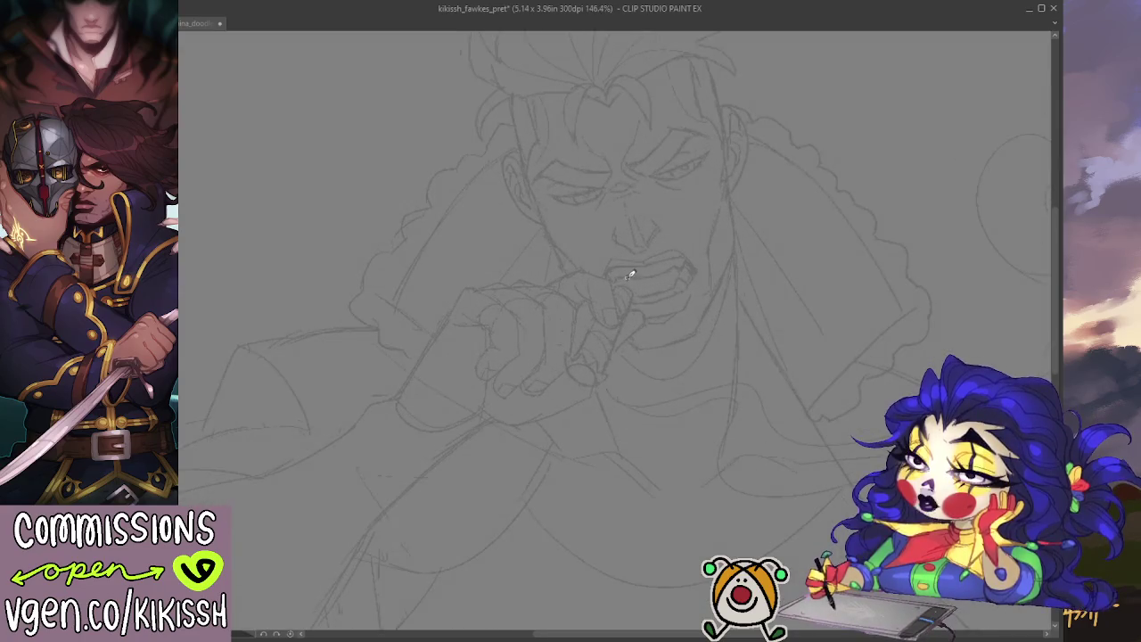
pyautogui.moveTo(629, 275); pyautogui.dragTo(531, 346)
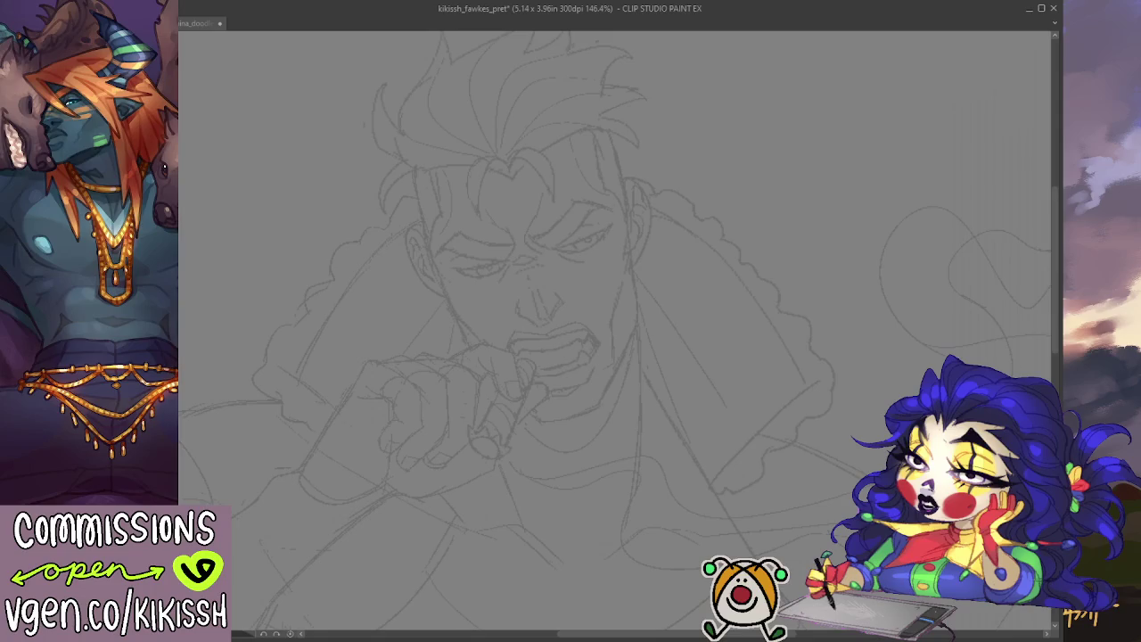
pyautogui.moveTo(256, 321)
pyautogui.mouseDown()
pyautogui.moveTo(330, 328)
pyautogui.moveTo(471, 293)
pyautogui.mouseUp()
pyautogui.hotkey('ctrl', 'z')
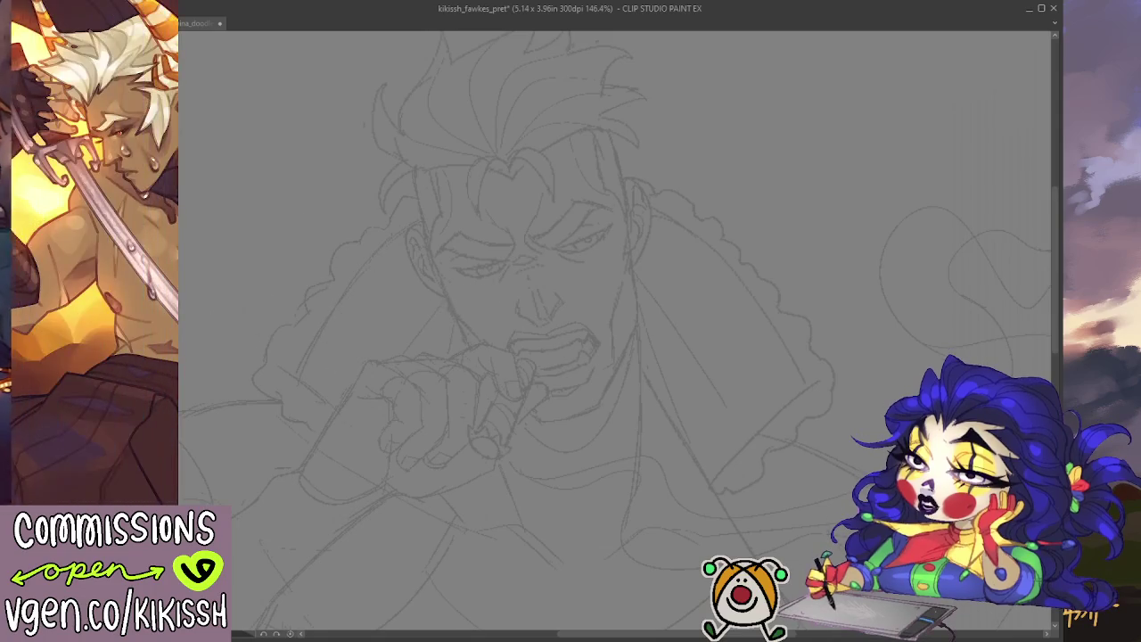
pyautogui.hotkey('ctrl', 'alt', '0')
pyautogui.moveTo(265, 369); pyautogui.dragTo(265, 259)
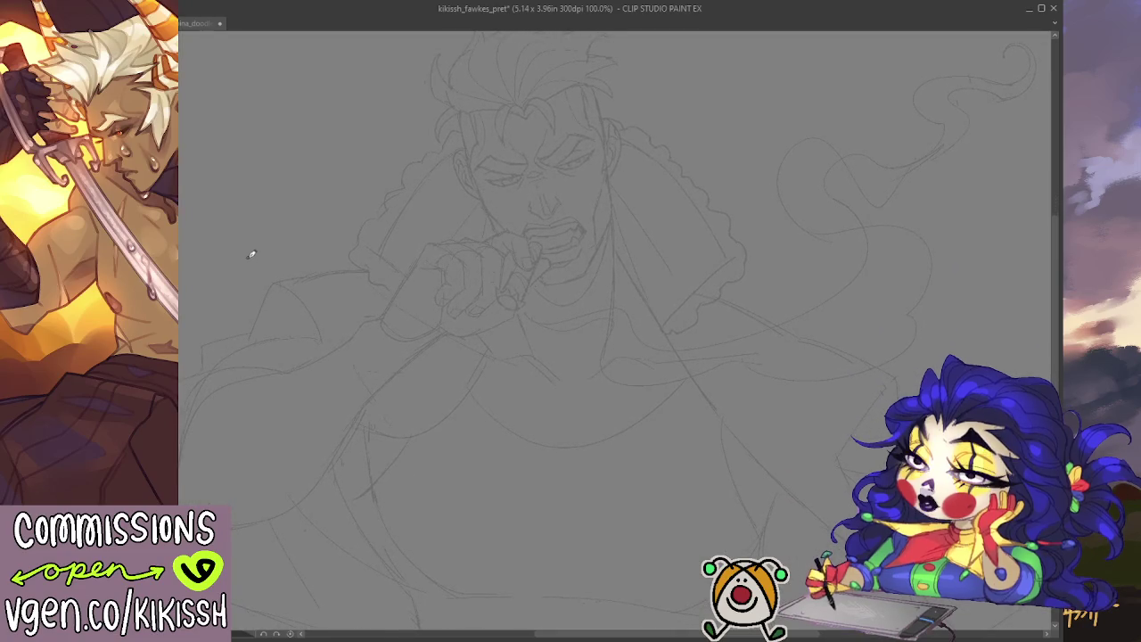
pyautogui.click(198, 23)
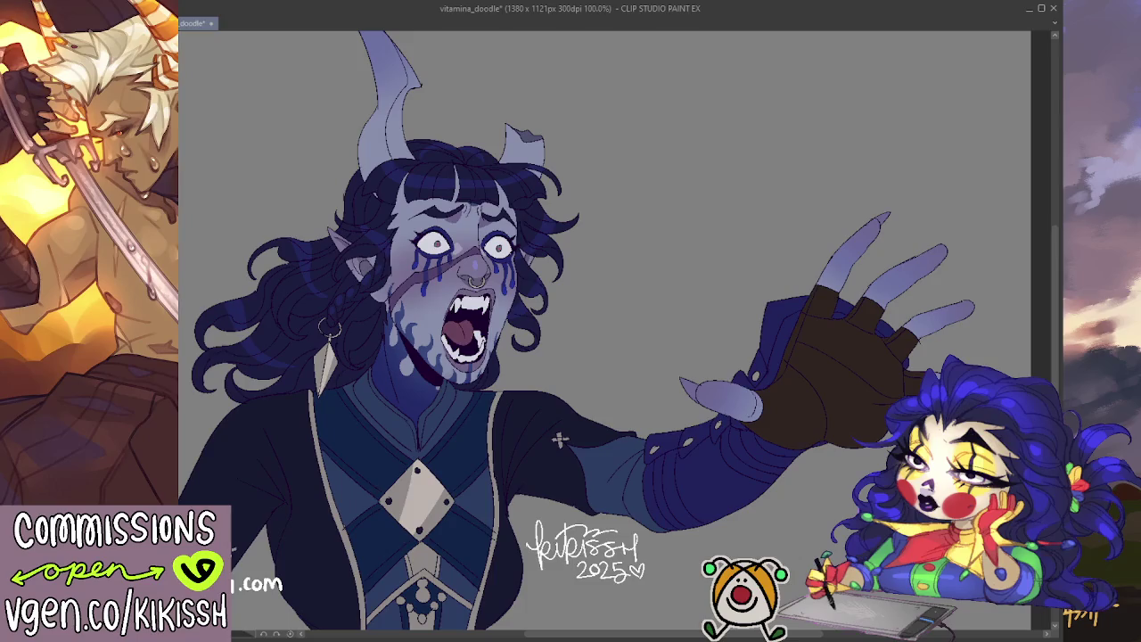
pyautogui.hotkey('ctrl', 'Tab')
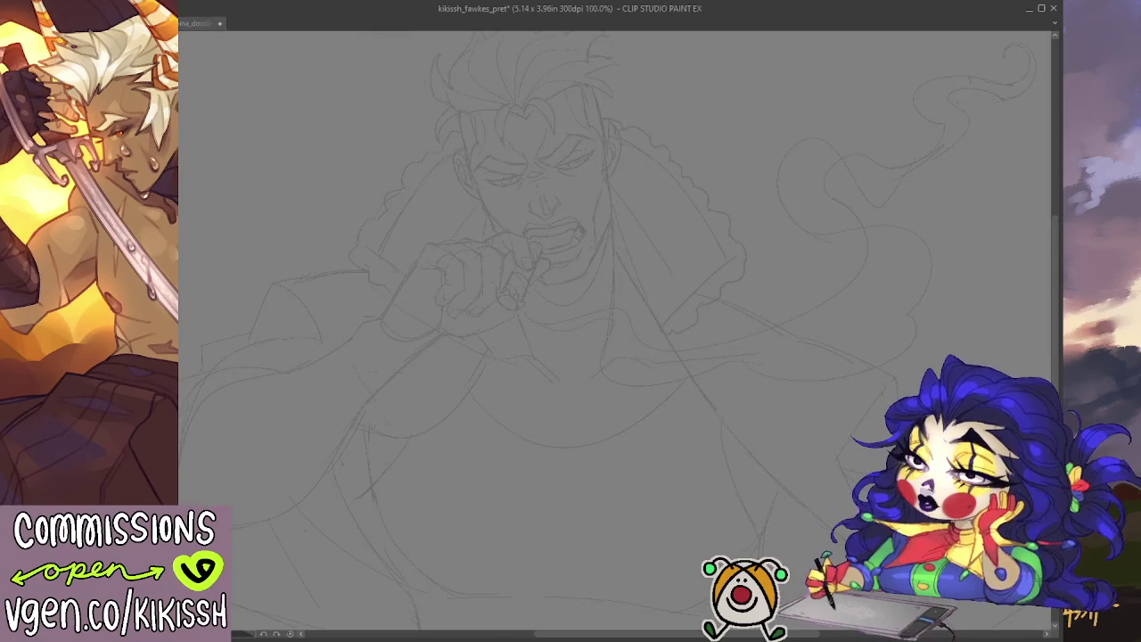
pyautogui.click(194, 25)
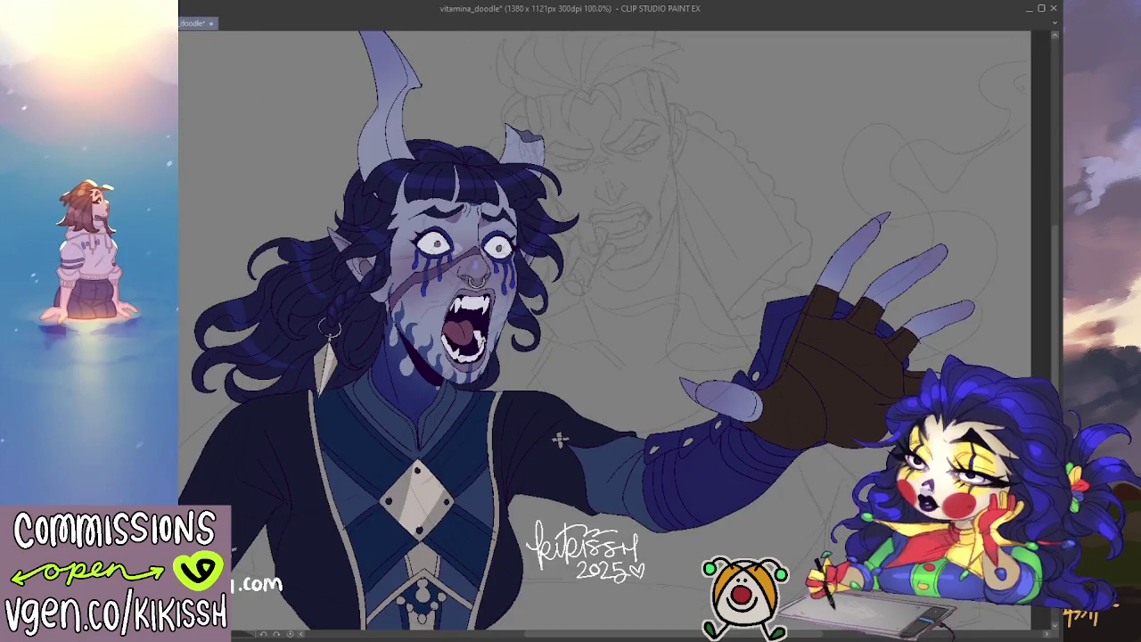
pyautogui.moveTo(717, 225); pyautogui.dragTo(758, 335)
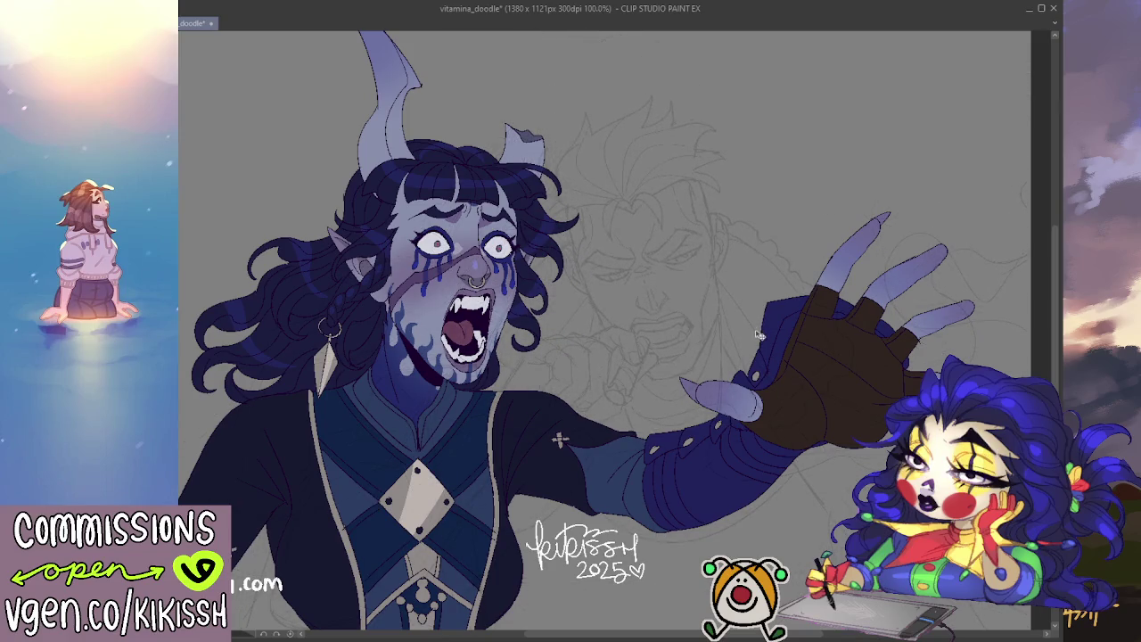
pyautogui.press('Delete')
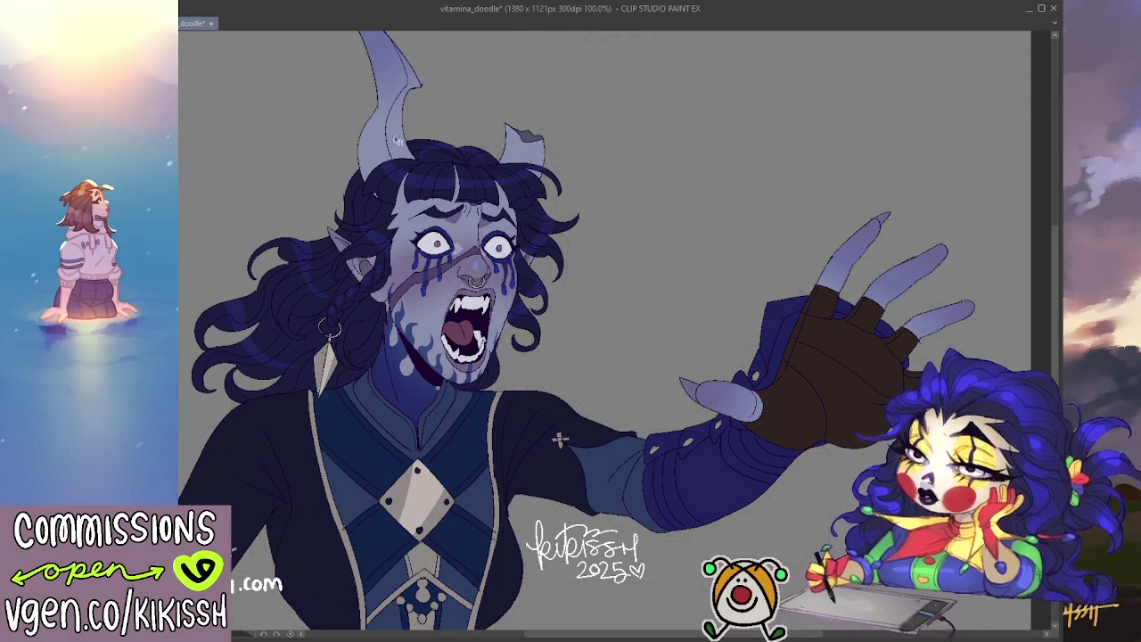
pyautogui.hotkey('ctrl', 'Tab')
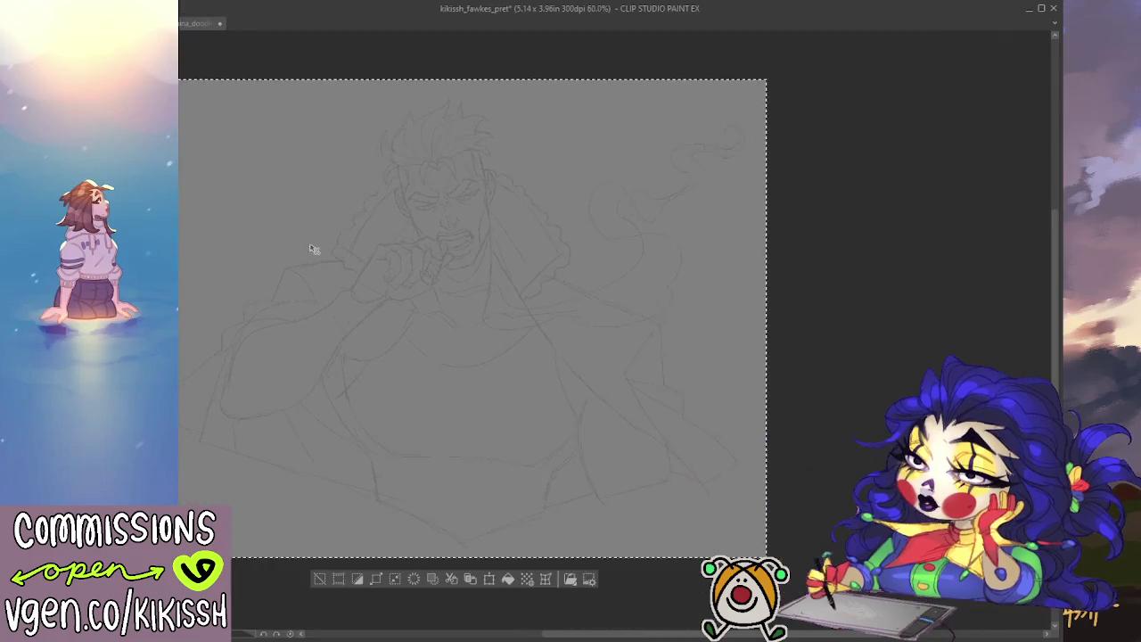
# - Deselect, then free-transform the whole sketch layer larger, stretching it down, right and up
pyautogui.hotkey('ctrl', 'd')
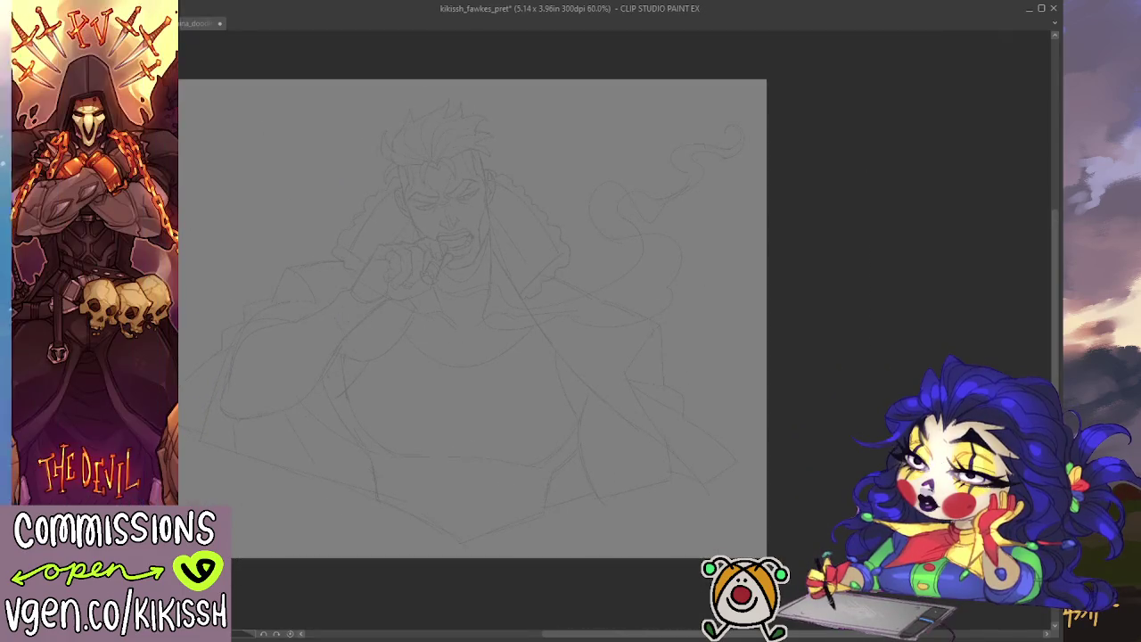
pyautogui.hotkey('ctrl', 't')
pyautogui.scroll(1, 360, 312)
pyautogui.scroll(-1, 362, 312)
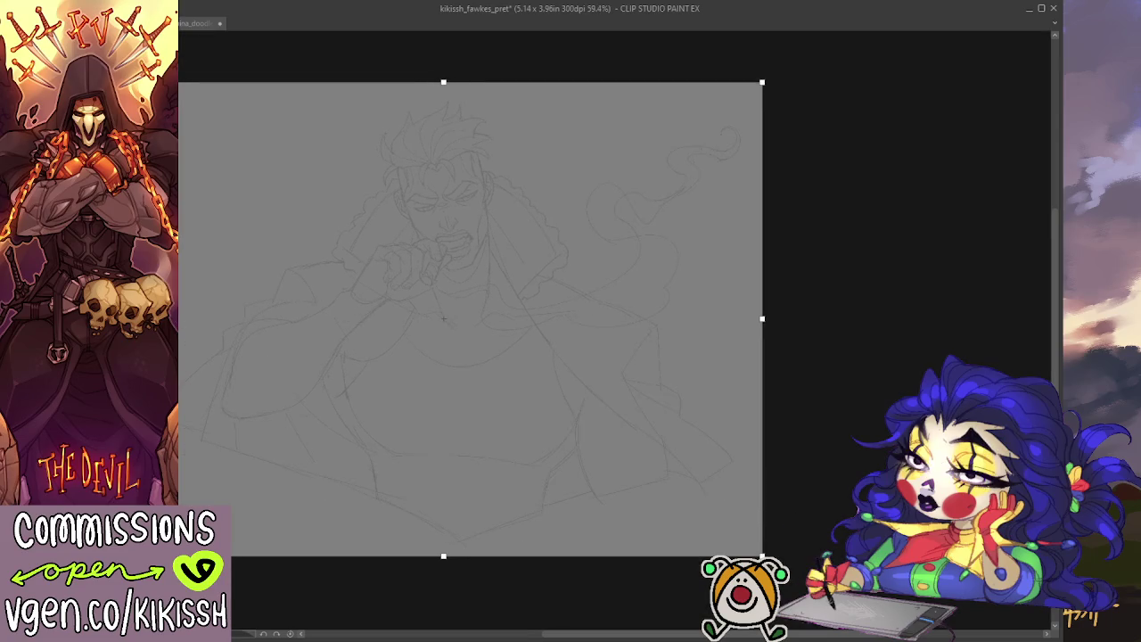
pyautogui.moveTo(443, 553); pyautogui.dragTo(443, 576)
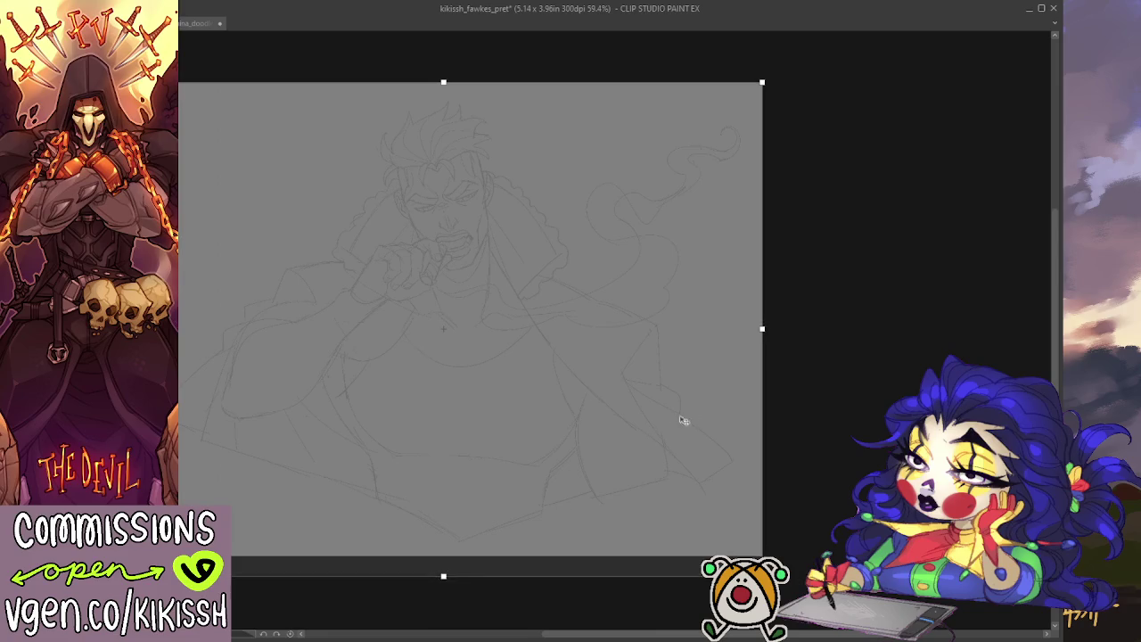
pyautogui.moveTo(762, 327); pyautogui.dragTo(786, 328)
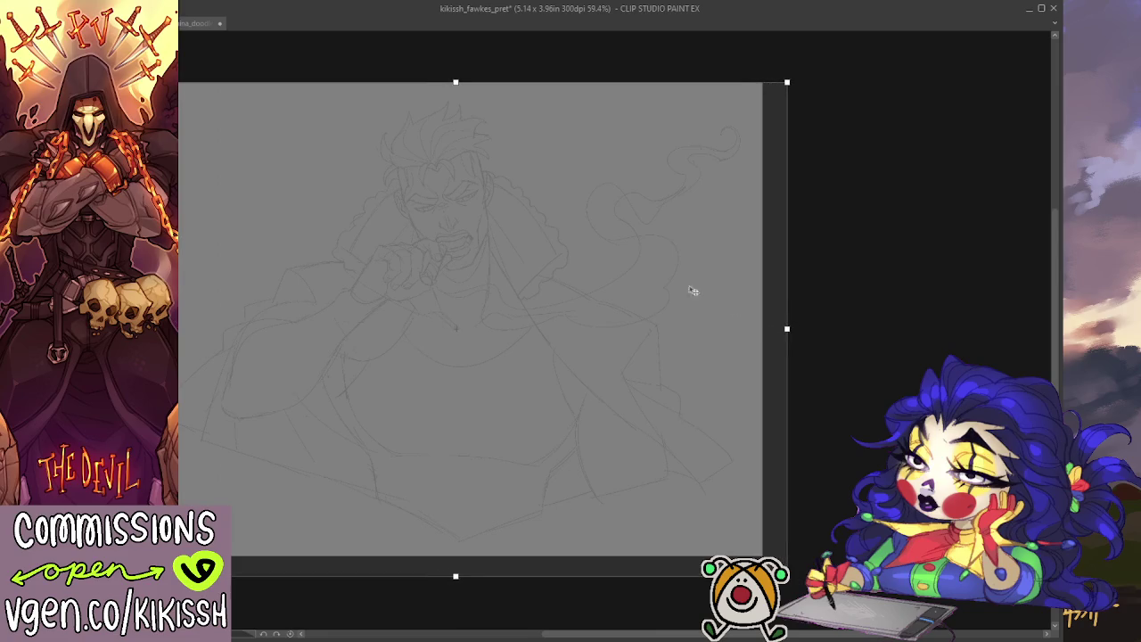
pyautogui.moveTo(454, 82); pyautogui.dragTo(456, 58)
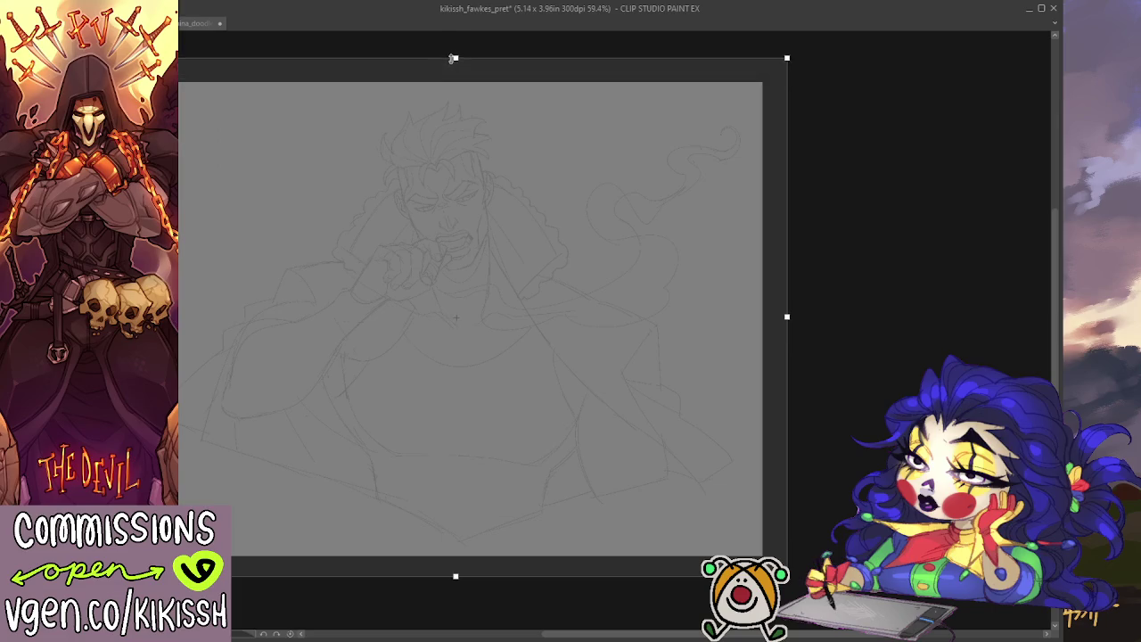
pyautogui.press('Return')
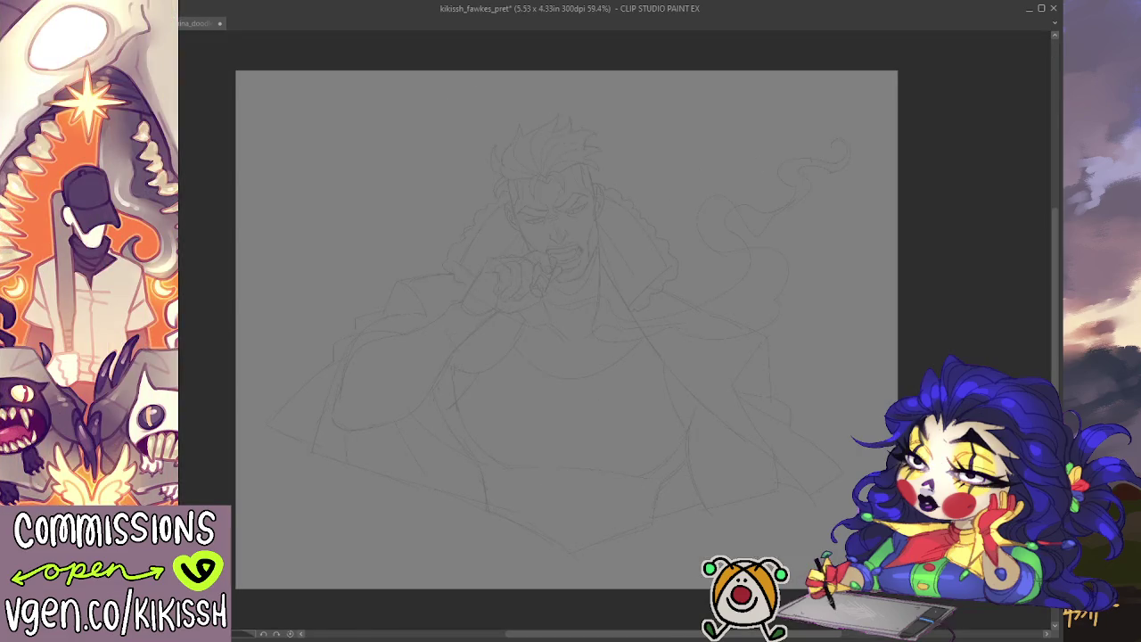
# - Enlarge the canvas to 5.53 x 4.33 in, extending it outward on every side
pyautogui.hotkey('ctrl', 'alt', 'c')
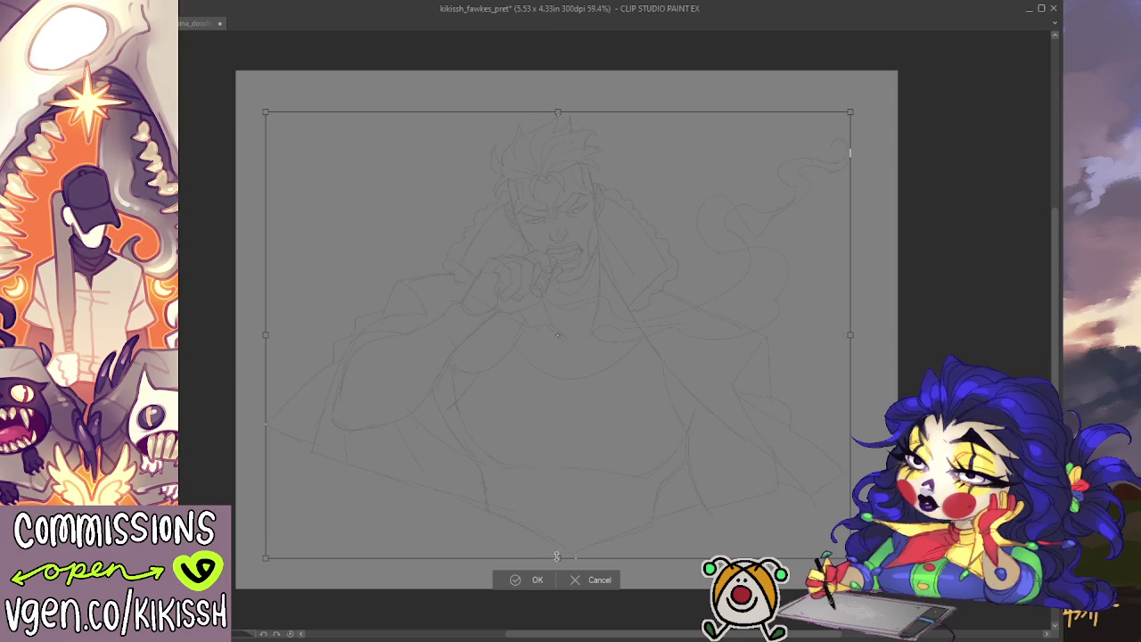
pyautogui.moveTo(556, 556); pyautogui.dragTo(579, 561)
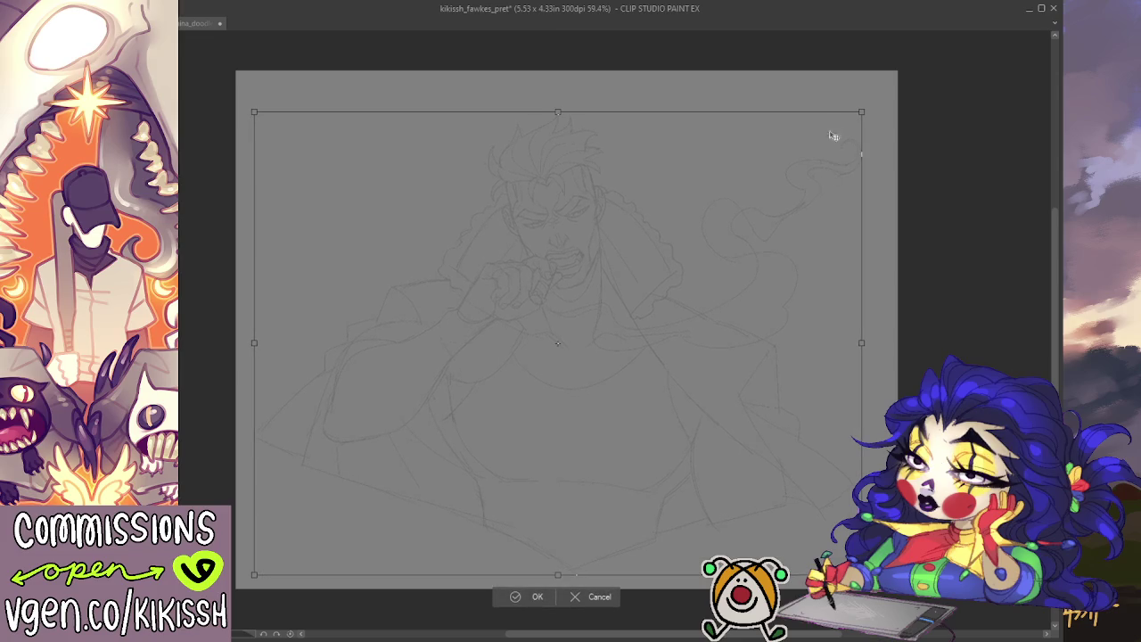
pyautogui.moveTo(861, 114); pyautogui.dragTo(889, 106)
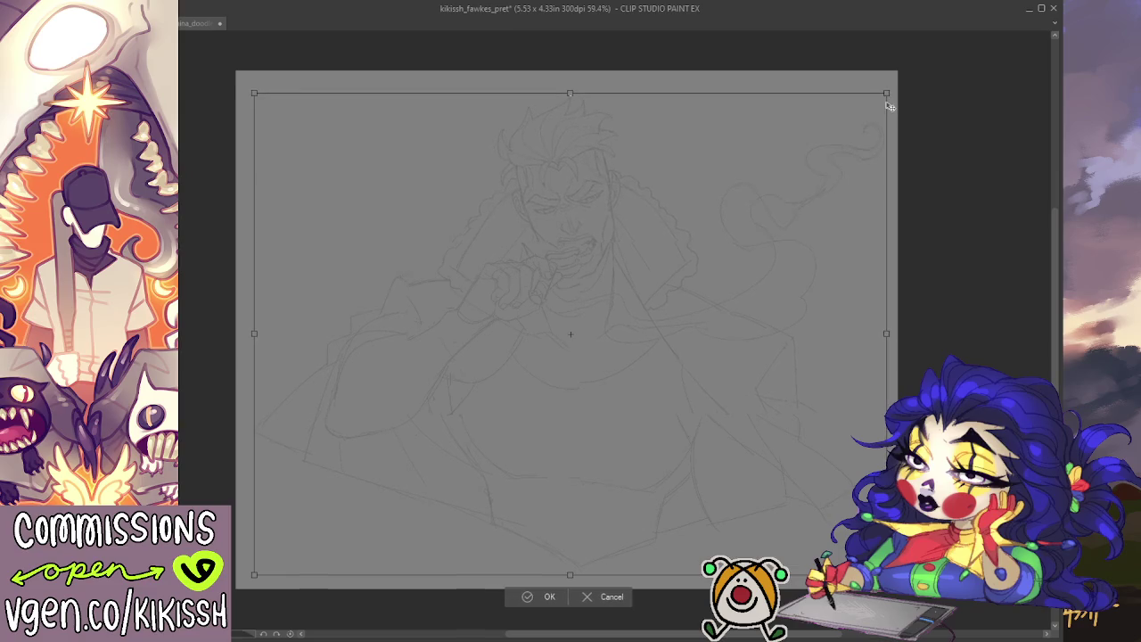
pyautogui.click(515, 599)
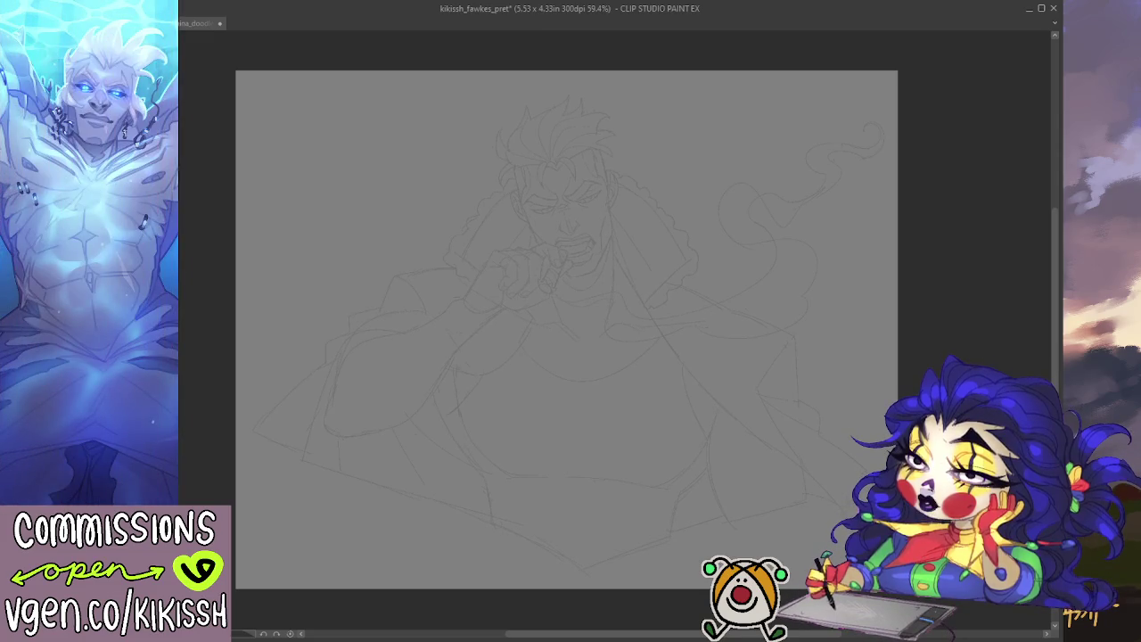
# - Zoom in on the face and ink the curved eye lines, undoing and redrawing strokes
pyautogui.scroll(3, 545, 257)
pyautogui.scroll(2, 547, 256)
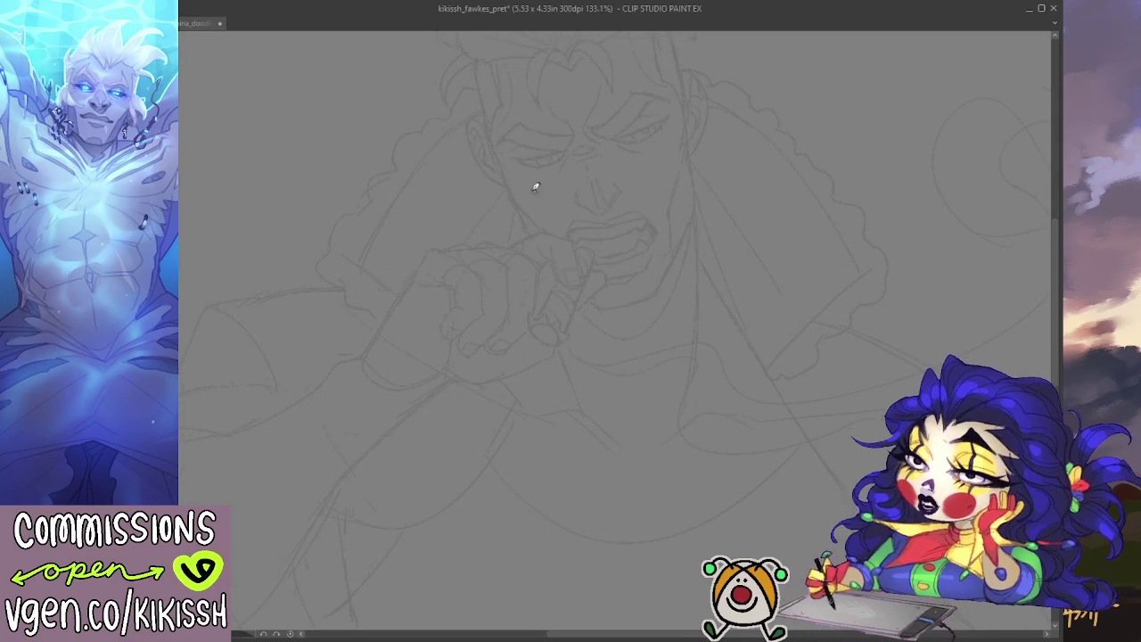
pyautogui.moveTo(645, 162); pyautogui.dragTo(634, 183)
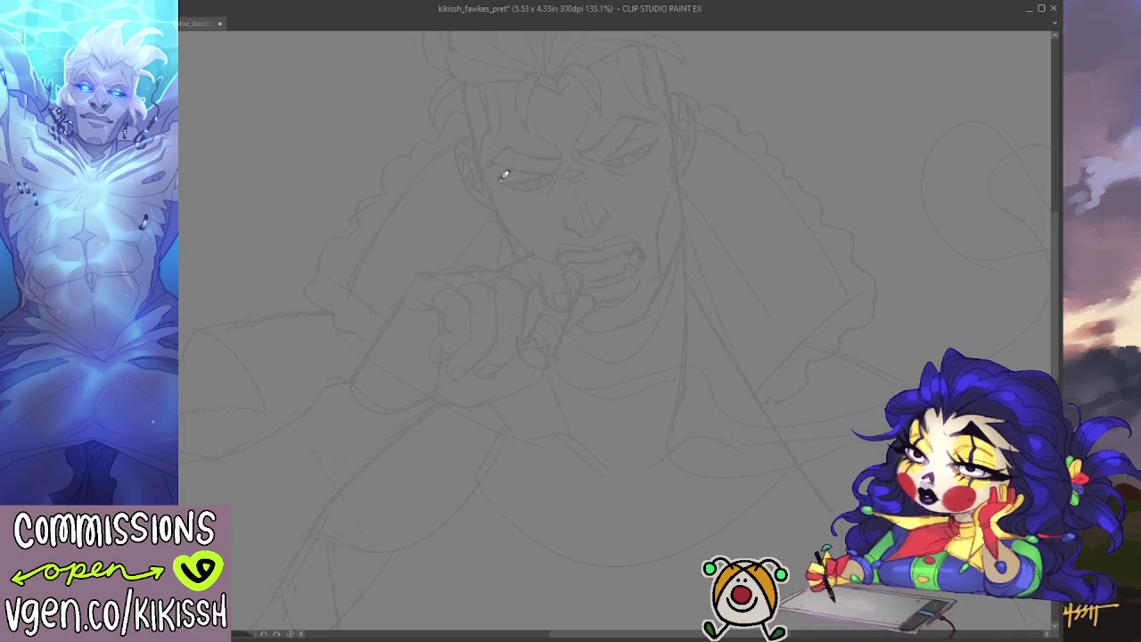
pyautogui.moveTo(537, 174); pyautogui.dragTo(497, 178)
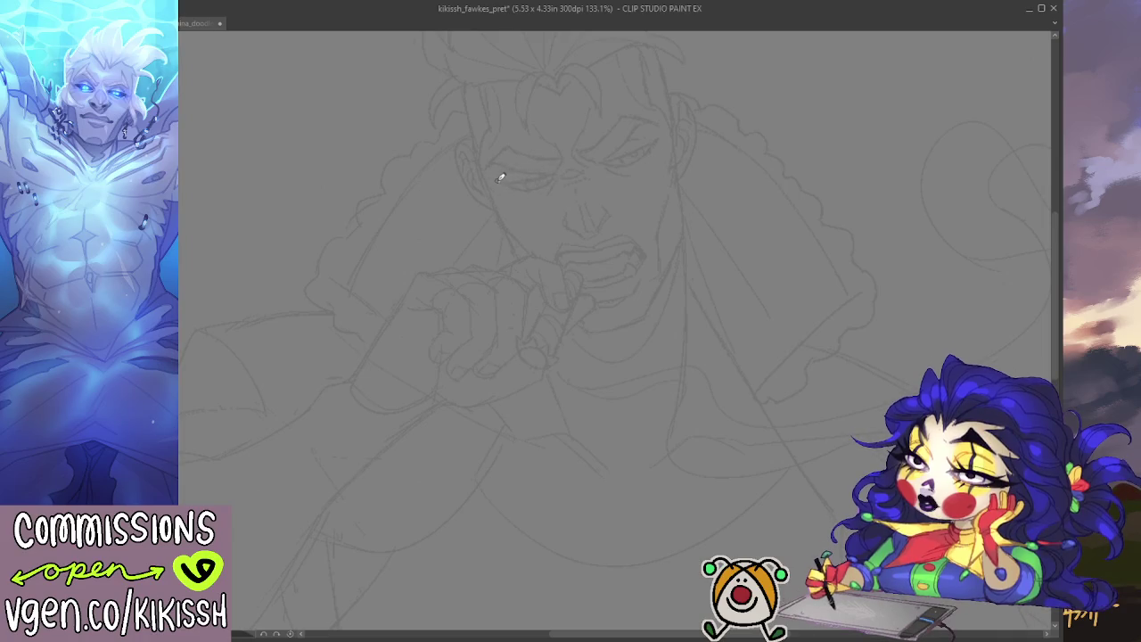
pyautogui.hotkey('ctrl', 'z')
pyautogui.moveTo(499, 180)
pyautogui.mouseDown()
pyautogui.moveTo(558, 176)
pyautogui.moveTo(658, 143)
pyautogui.mouseUp()
pyautogui.hotkey('ctrl', 'z')
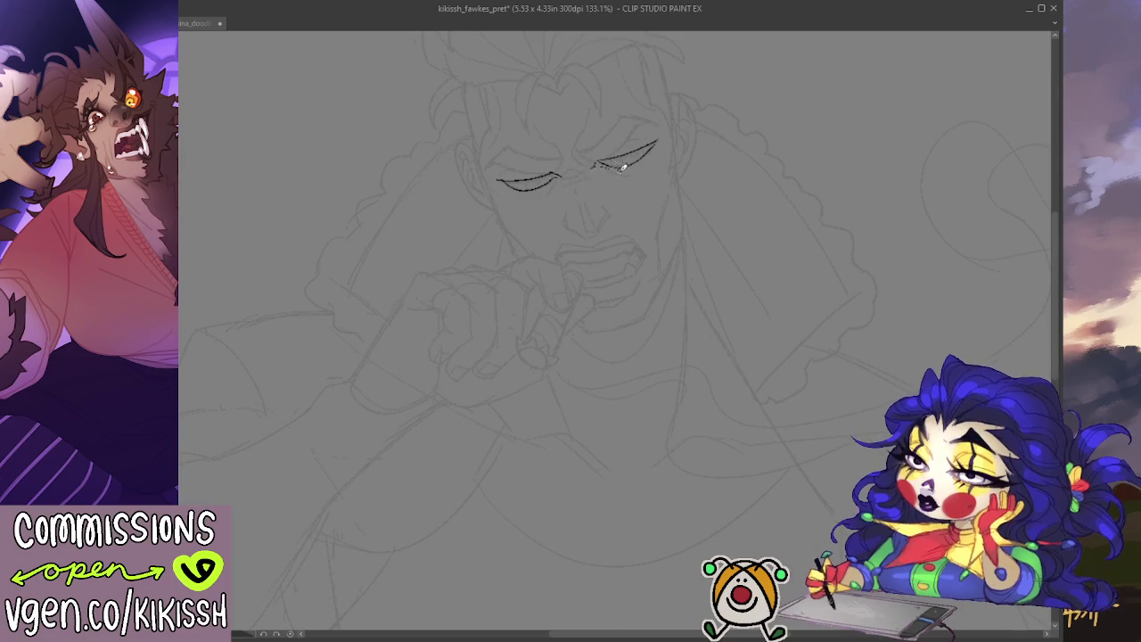
pyautogui.moveTo(731, 162); pyautogui.dragTo(751, 153)
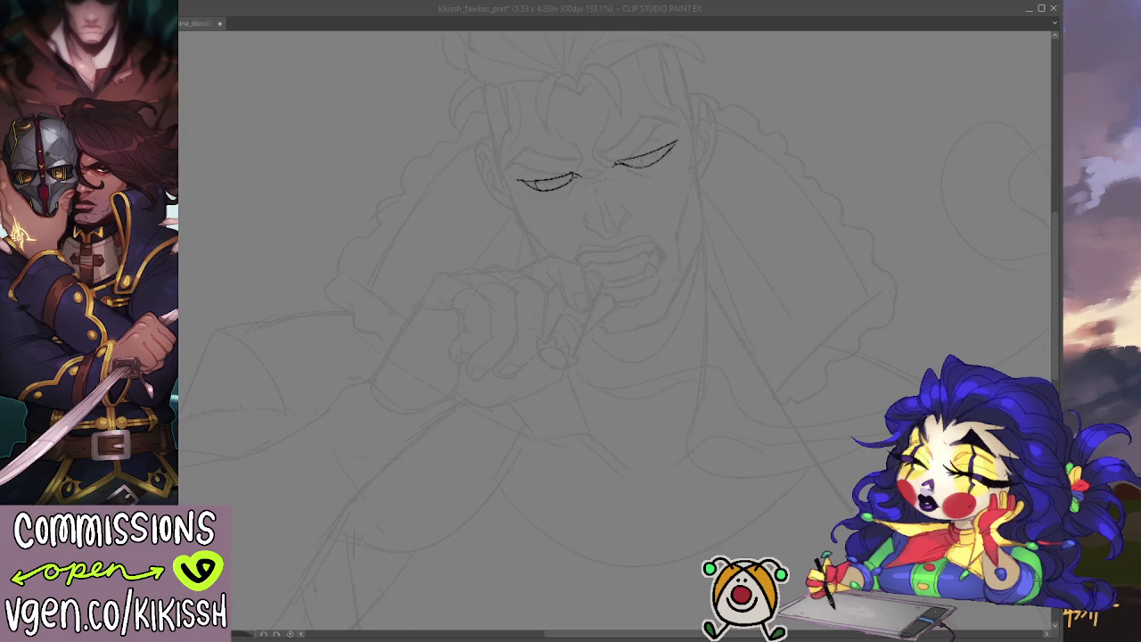
pyautogui.click(538, 178)
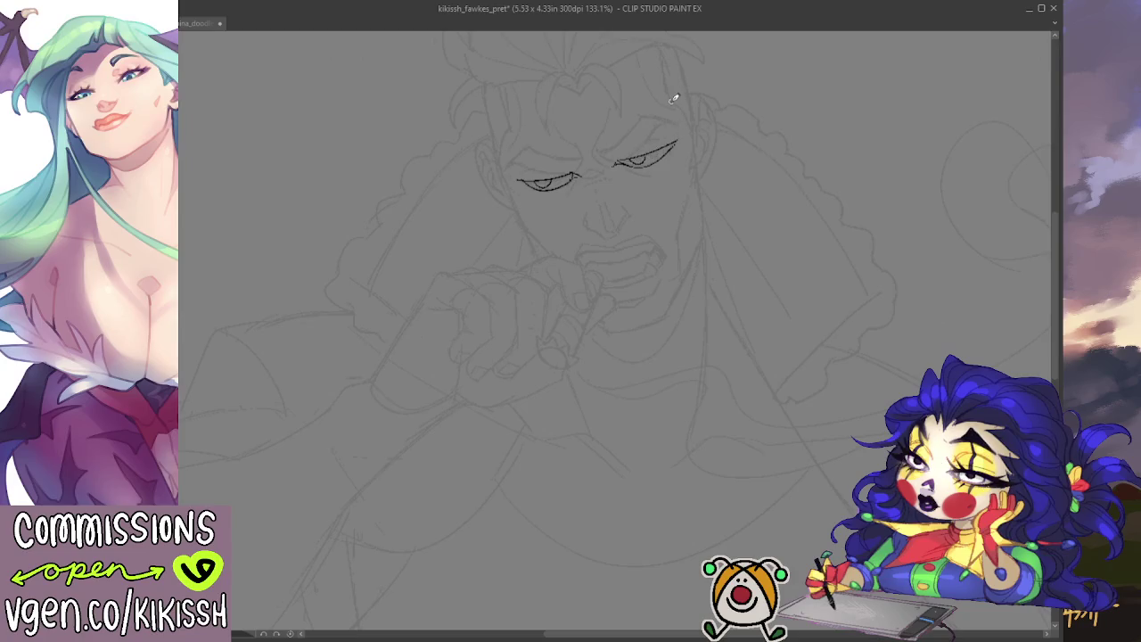
# - Zoom closer and ink the right eye's upper eyelid, retrying the stroke twice
pyautogui.scroll(1, 675, 222)
pyautogui.scroll(1, 624, 235)
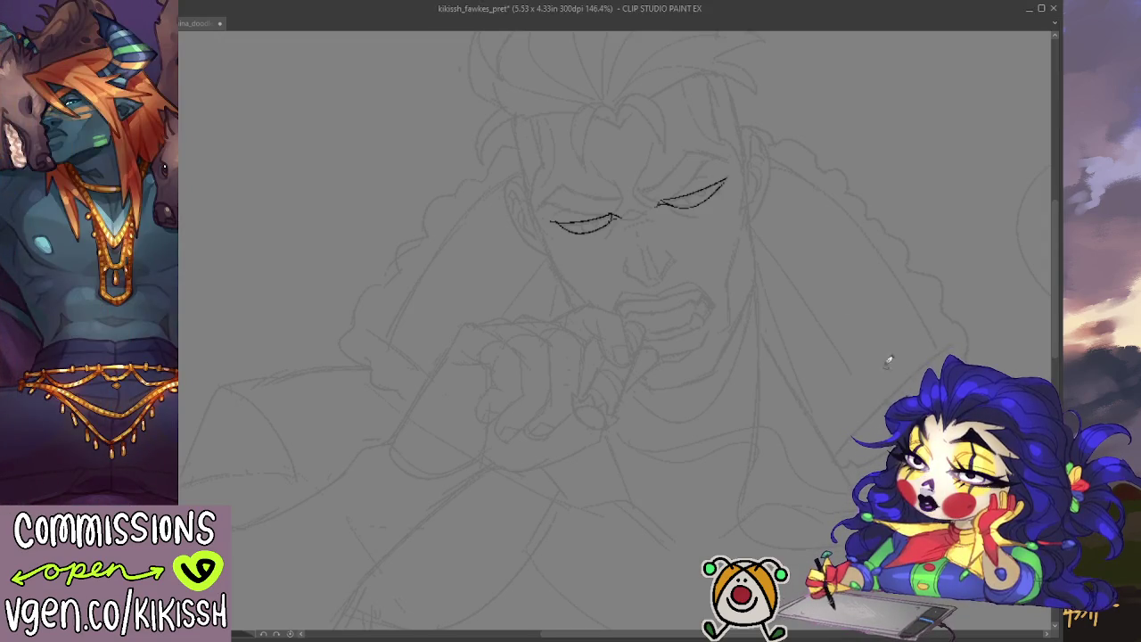
pyautogui.scroll(2, 585, 144)
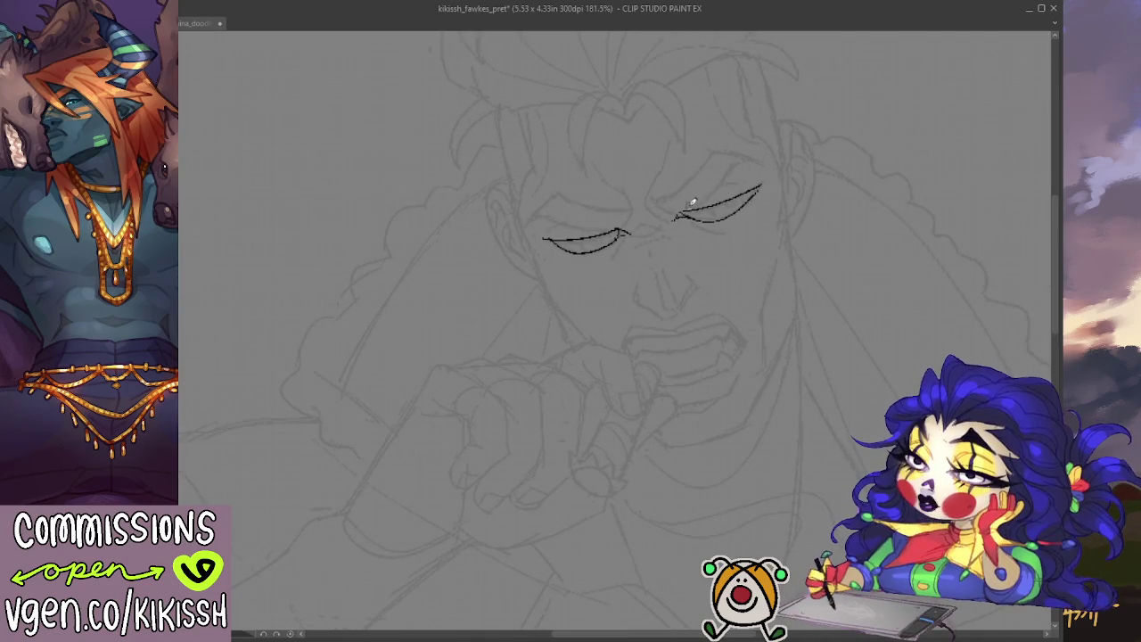
pyautogui.moveTo(768, 163)
pyautogui.mouseDown()
pyautogui.moveTo(726, 166)
pyautogui.moveTo(679, 205)
pyautogui.mouseUp()
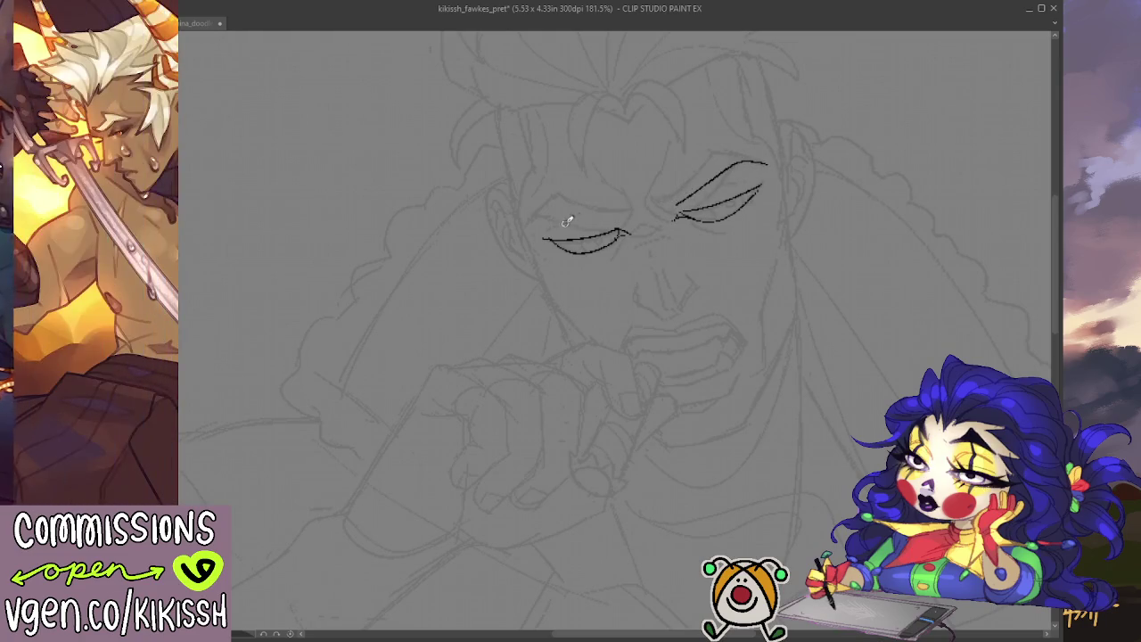
pyautogui.hotkey('ctrl', 'z')
pyautogui.moveTo(765, 162); pyautogui.dragTo(659, 216)
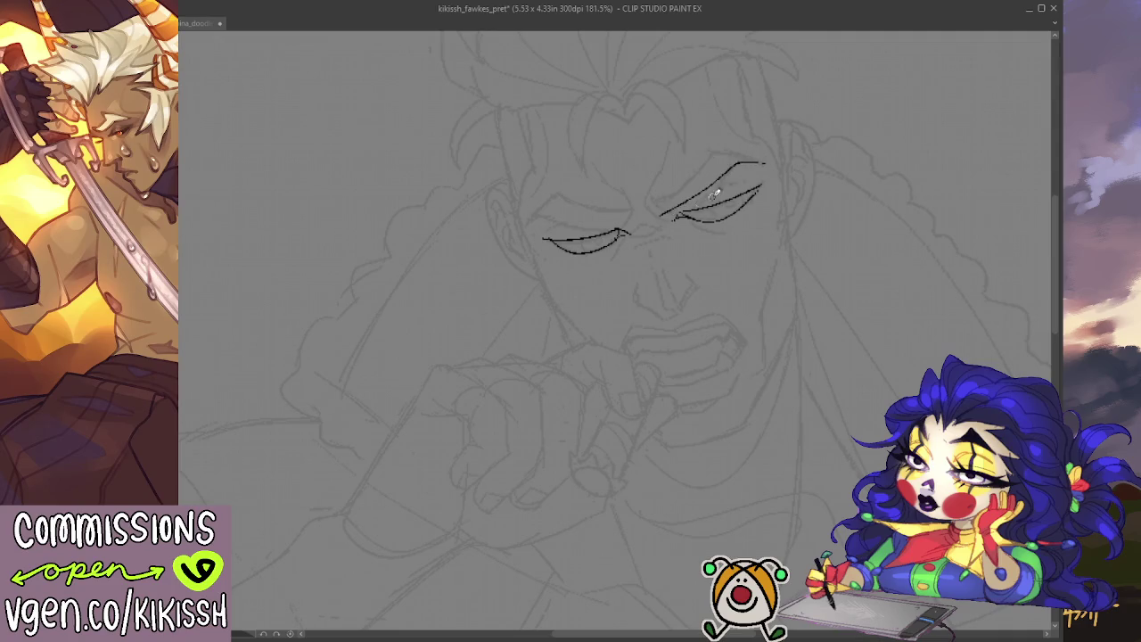
pyautogui.hotkey('ctrl', 'z')
pyautogui.moveTo(765, 162); pyautogui.dragTo(679, 205)
# - Ink the left eye's upper lid curve and the creases at its inner corner
pyautogui.moveTo(545, 212); pyautogui.dragTo(620, 217)
pyautogui.moveTo(533, 222); pyautogui.dragTo(559, 189)
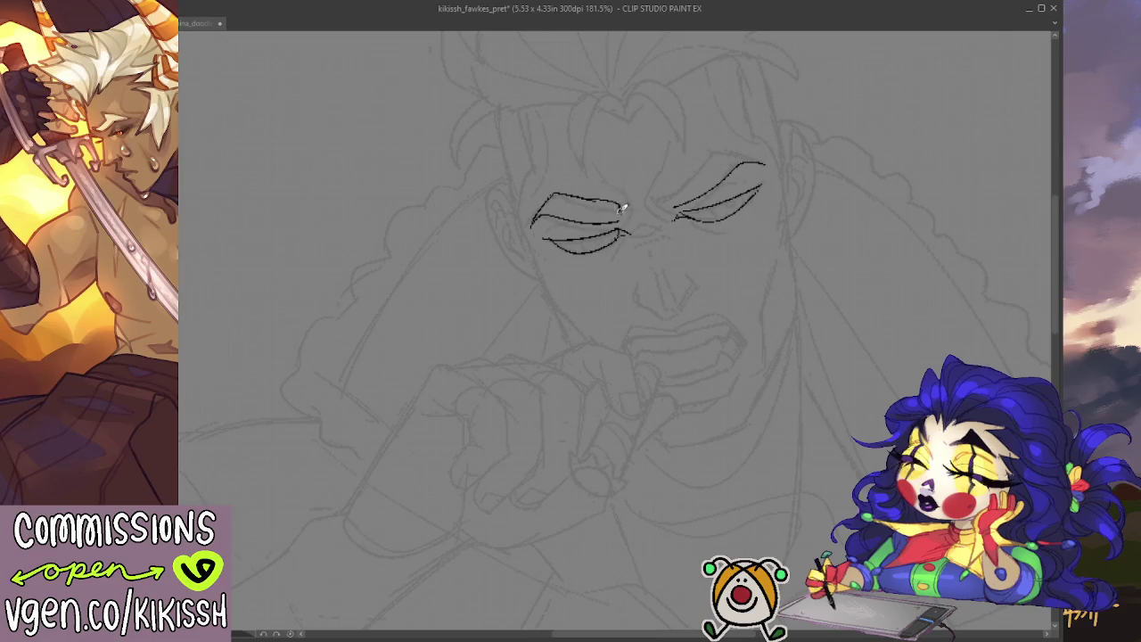
pyautogui.moveTo(560, 190)
pyautogui.mouseDown()
pyautogui.moveTo(622, 203)
pyautogui.moveTo(621, 216)
pyautogui.mouseUp()
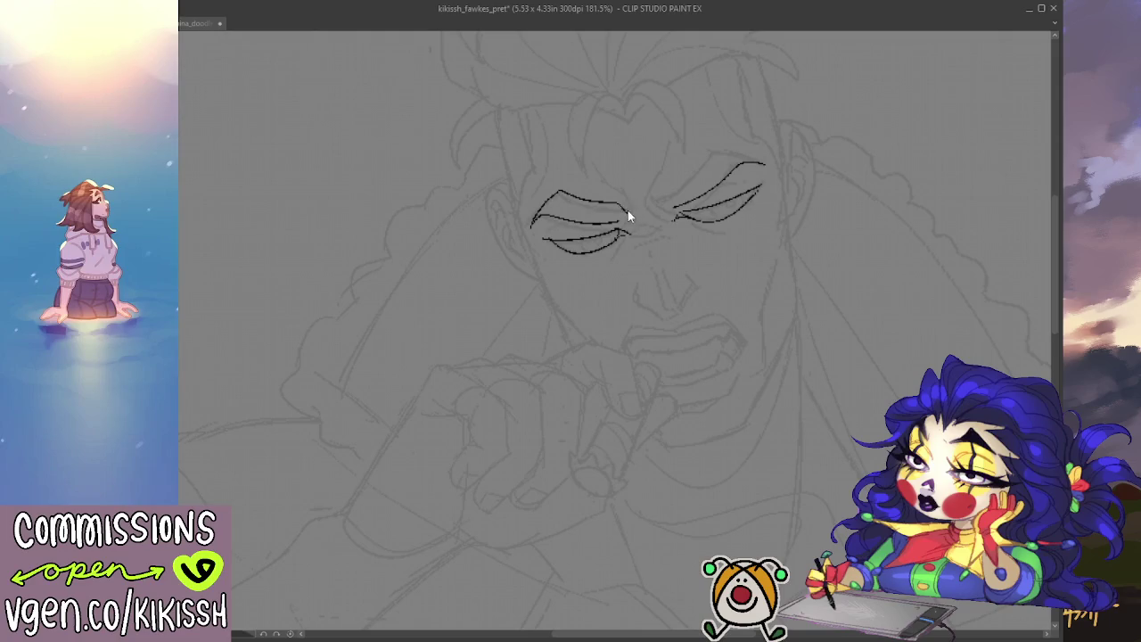
pyautogui.moveTo(616, 203); pyautogui.dragTo(624, 216)
# - Add the peaked line over the right eyelid and its inner-corner creases, then frame the nose
pyautogui.moveTo(658, 201); pyautogui.dragTo(711, 152)
pyautogui.moveTo(713, 150); pyautogui.dragTo(777, 168)
pyautogui.hotkey('ctrl', 'z')
pyautogui.hotkey('ctrl', 'z')
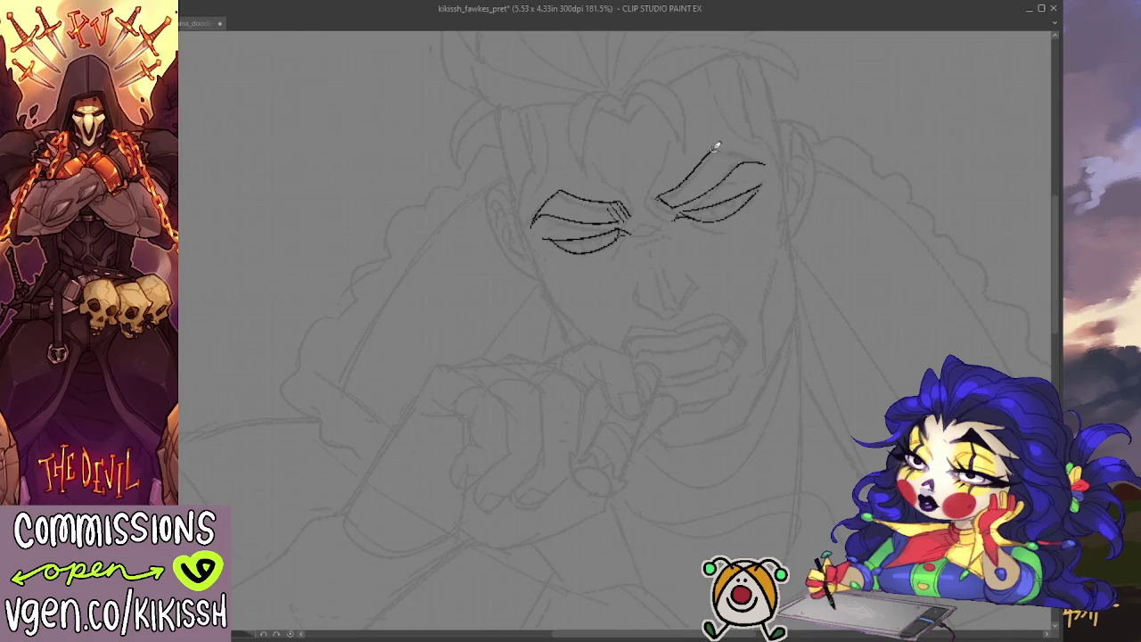
pyautogui.moveTo(713, 148); pyautogui.dragTo(772, 164)
pyautogui.moveTo(638, 190); pyautogui.dragTo(660, 205)
pyautogui.hotkey('ctrl', '-')
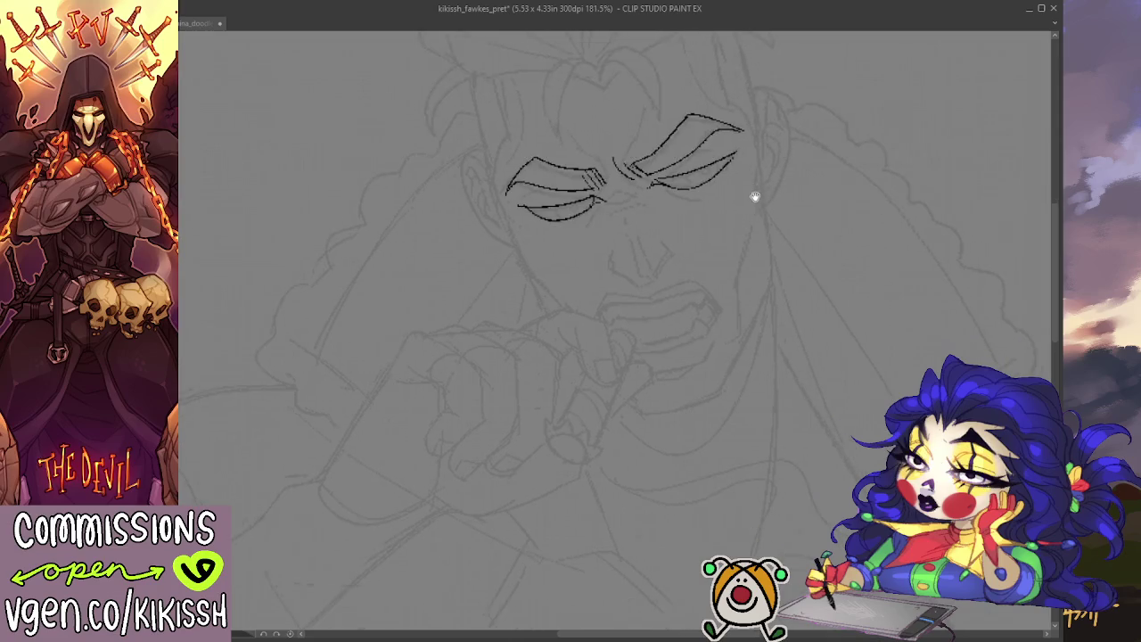
pyautogui.scroll(3, 738, 216)
pyautogui.moveTo(745, 294)
pyautogui.mouseDown()
pyautogui.moveTo(699, 273)
pyautogui.moveTo(664, 292)
pyautogui.moveTo(705, 264)
pyautogui.moveTo(692, 248)
pyautogui.mouseUp()
# - Ink both sides of the nose bridge, redrawing the first nose line
pyautogui.moveTo(647, 210); pyautogui.dragTo(663, 271)
pyautogui.hotkey('ctrl', 'z')
pyautogui.moveTo(643, 210)
pyautogui.mouseDown()
pyautogui.moveTo(660, 283)
pyautogui.moveTo(663, 229)
pyautogui.mouseUp()
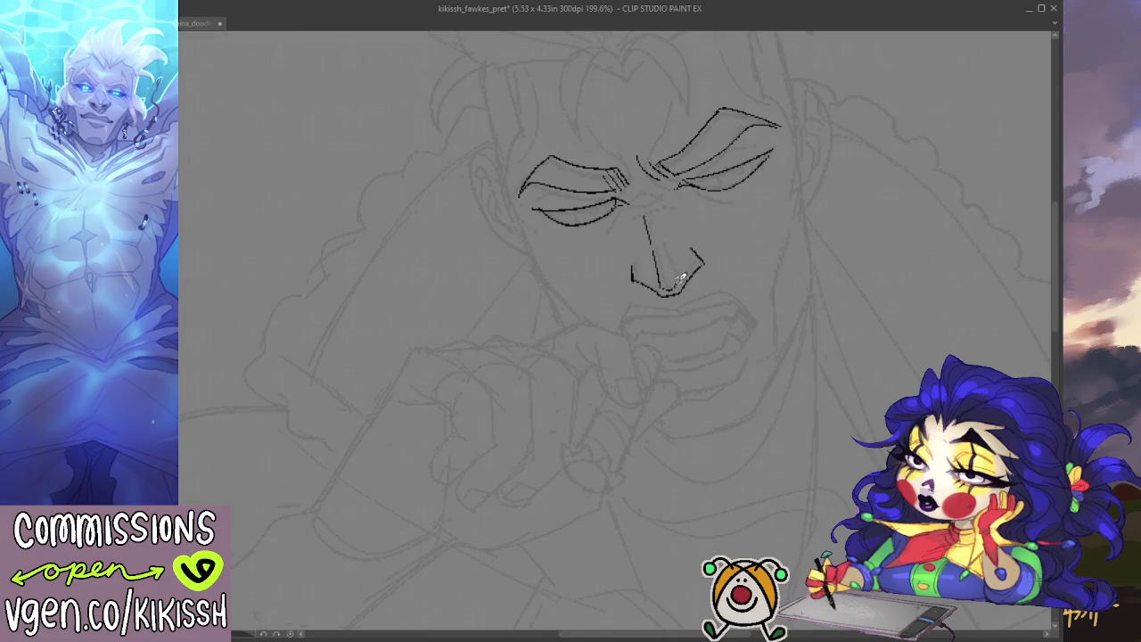
pyautogui.moveTo(681, 276)
pyautogui.mouseDown()
pyautogui.moveTo(661, 216)
pyautogui.moveTo(637, 189)
pyautogui.mouseUp()
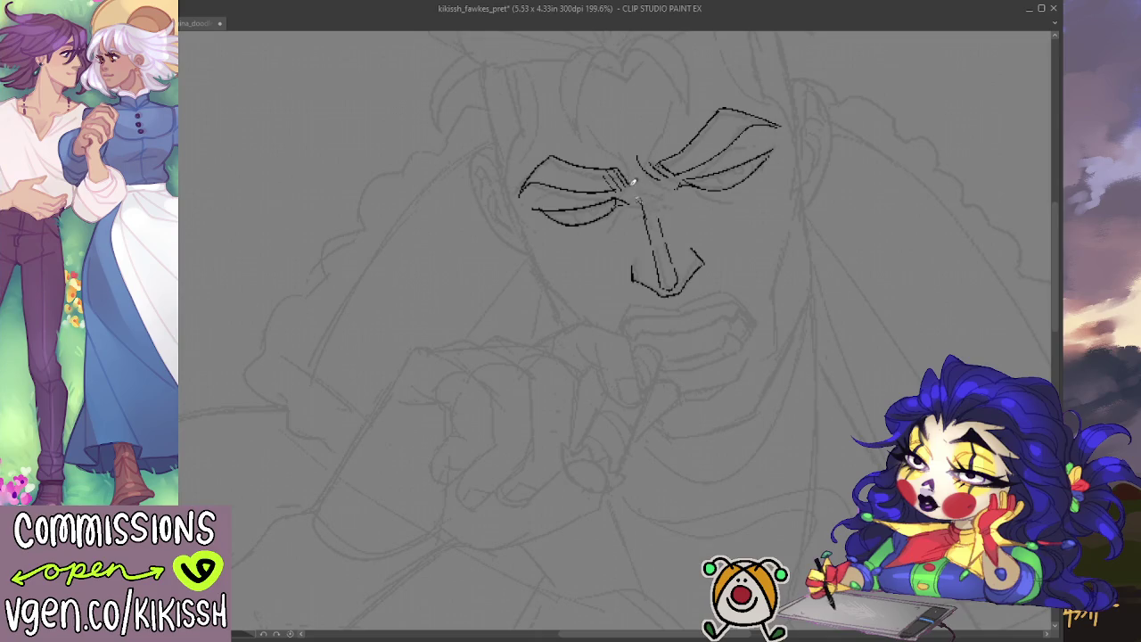
# - Ink lines inside the left eye, its inner corner by the nose, and under both eyes
pyautogui.scroll(-2, 726, 138)
pyautogui.moveTo(804, 344); pyautogui.dragTo(804, 387)
pyautogui.scroll(3, 634, 243)
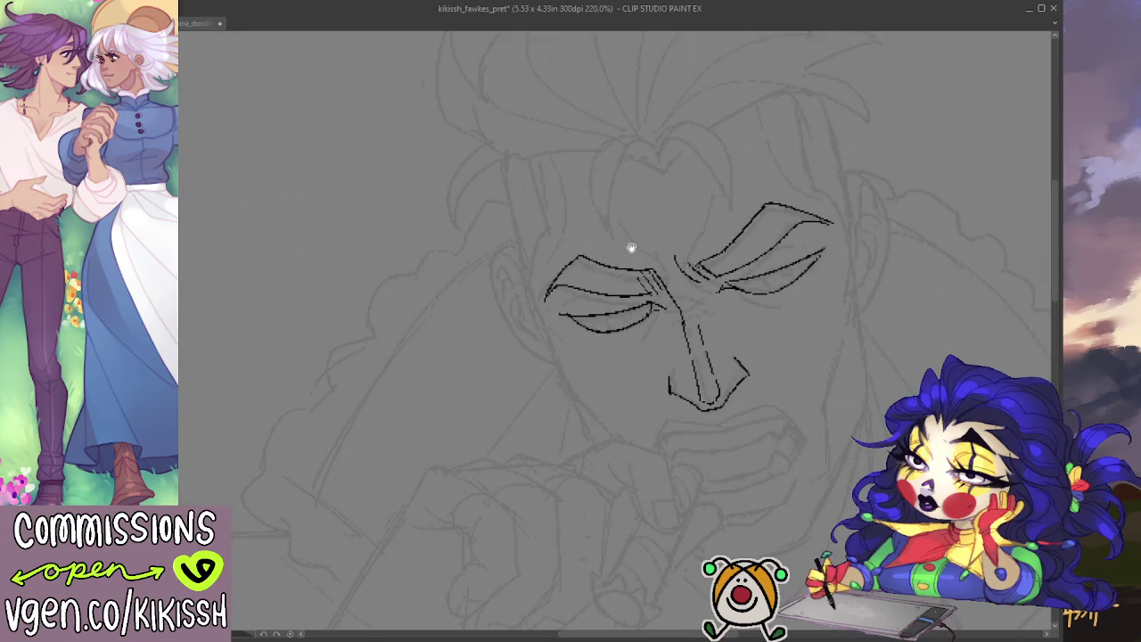
pyautogui.scroll(-2, 631, 248)
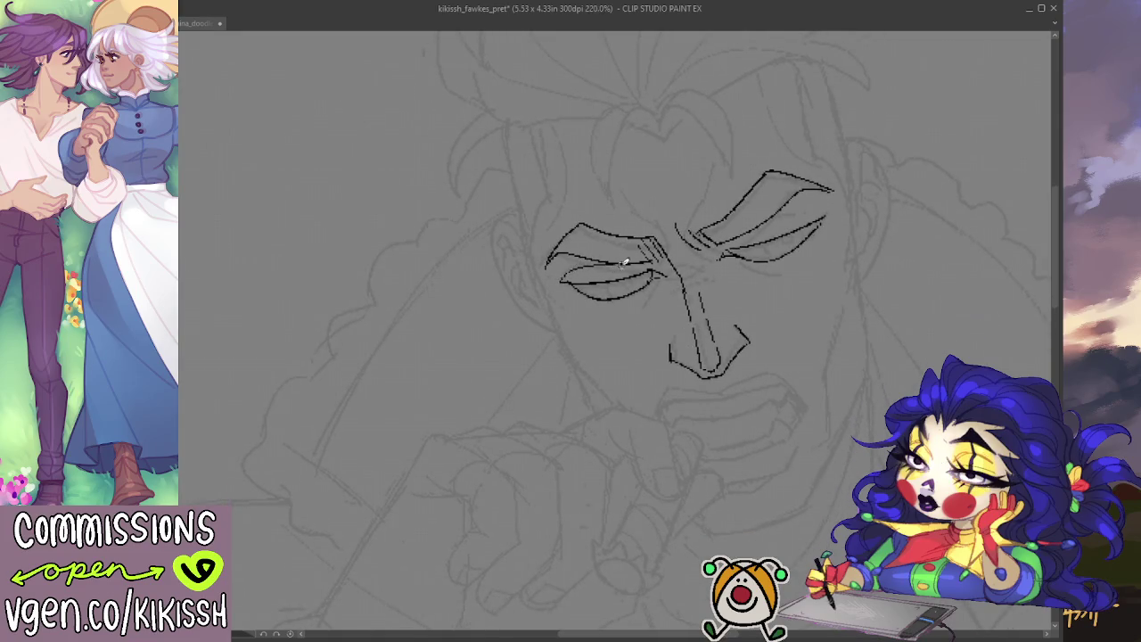
pyautogui.moveTo(563, 264); pyautogui.dragTo(656, 267)
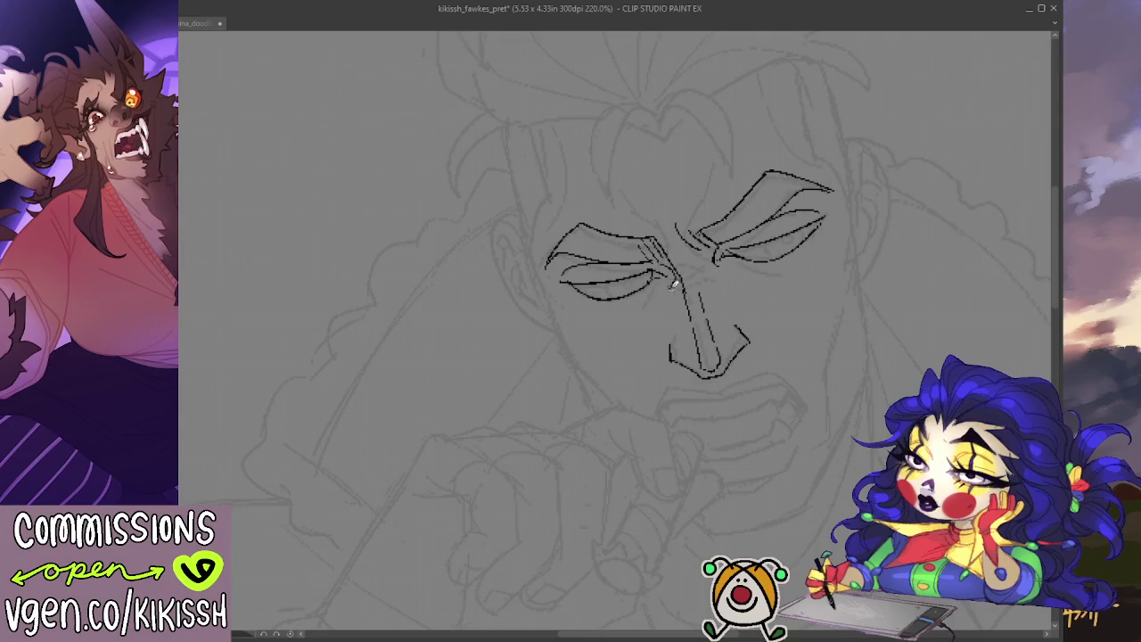
pyautogui.moveTo(663, 263)
pyautogui.mouseDown()
pyautogui.moveTo(670, 280)
pyautogui.moveTo(657, 300)
pyautogui.moveTo(674, 344)
pyautogui.mouseUp()
pyautogui.moveTo(657, 285); pyautogui.dragTo(639, 312)
pyautogui.moveTo(732, 258); pyautogui.dragTo(766, 272)
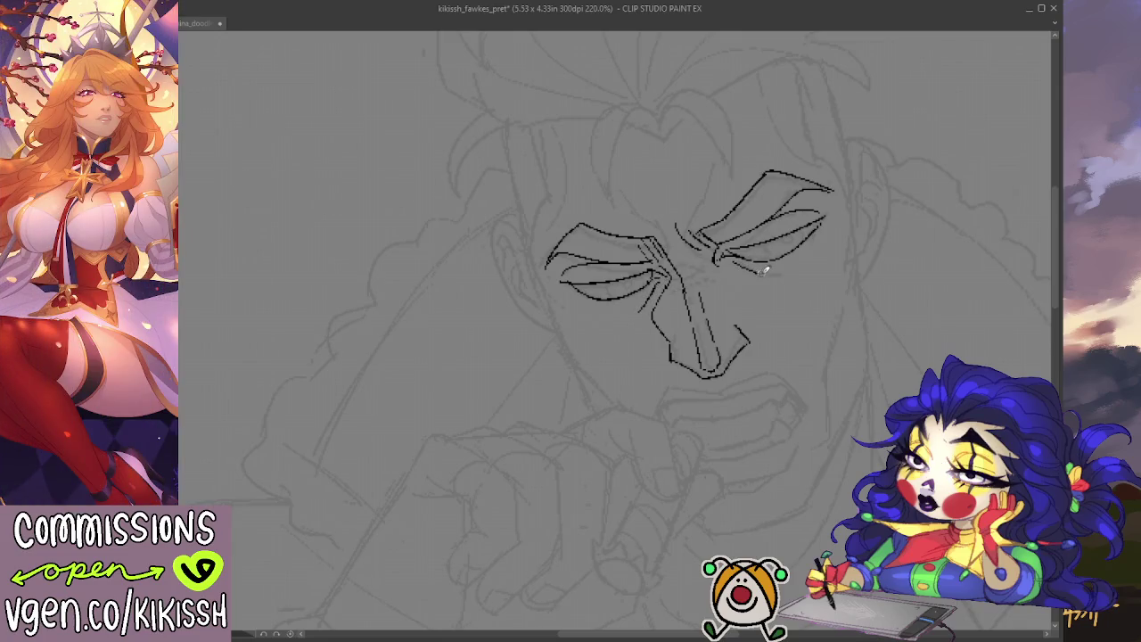
# - Try a stroke over the right eye, undo it, and zoom out to the whole figure
pyautogui.scroll(-3, 822, 259)
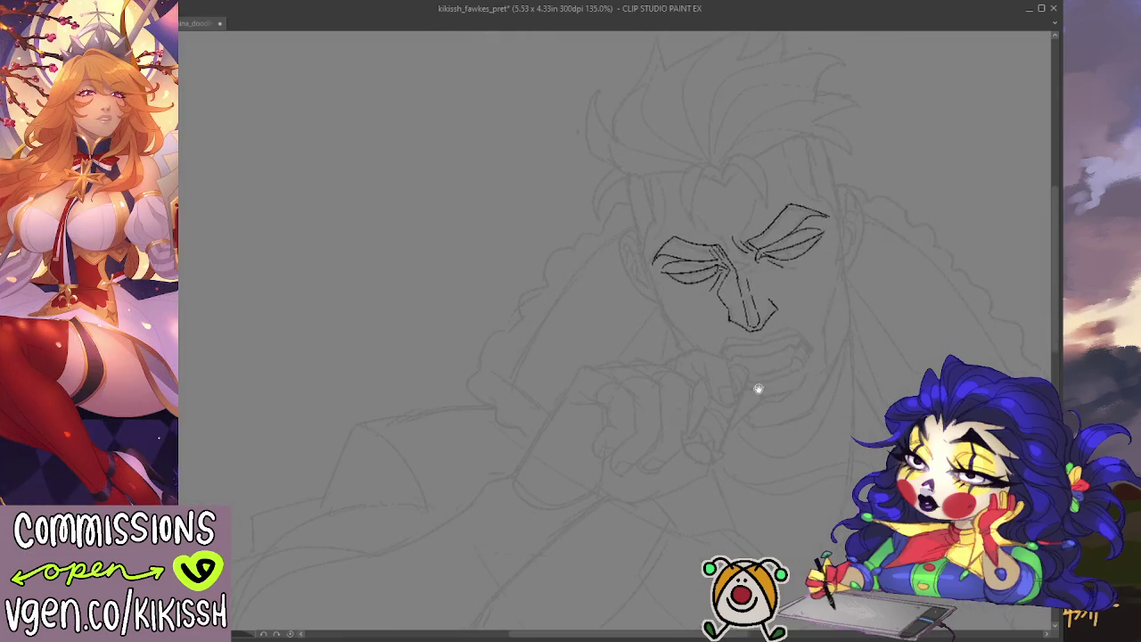
pyautogui.moveTo(757, 390); pyautogui.dragTo(604, 359)
pyautogui.scroll(2, 571, 296)
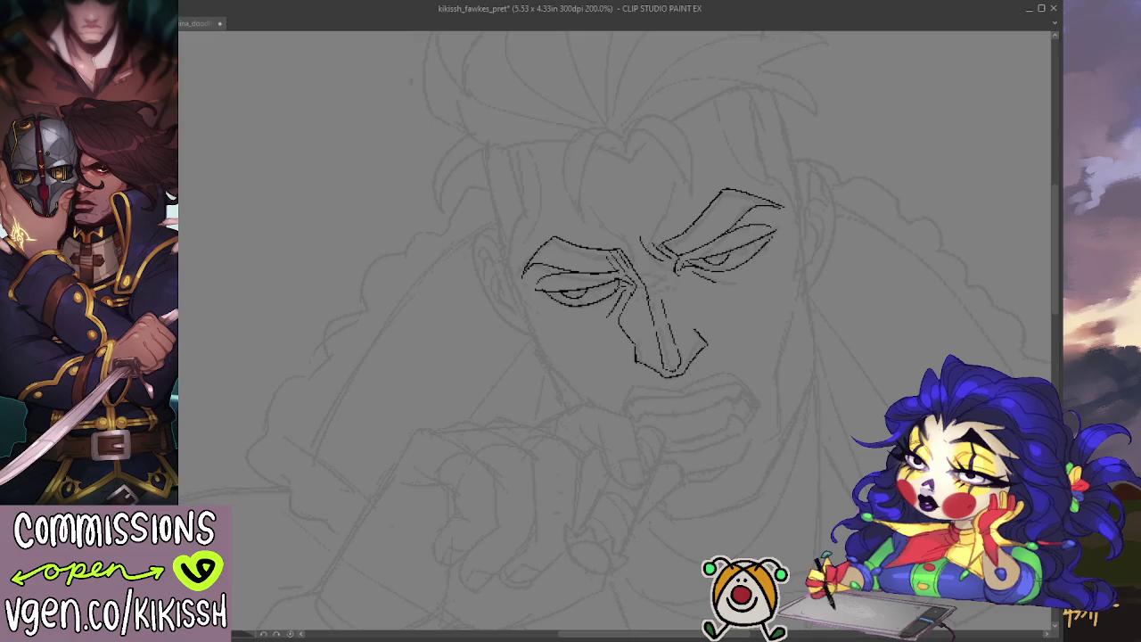
pyautogui.moveTo(718, 255); pyautogui.dragTo(691, 262)
pyautogui.hotkey('ctrl', 'z')
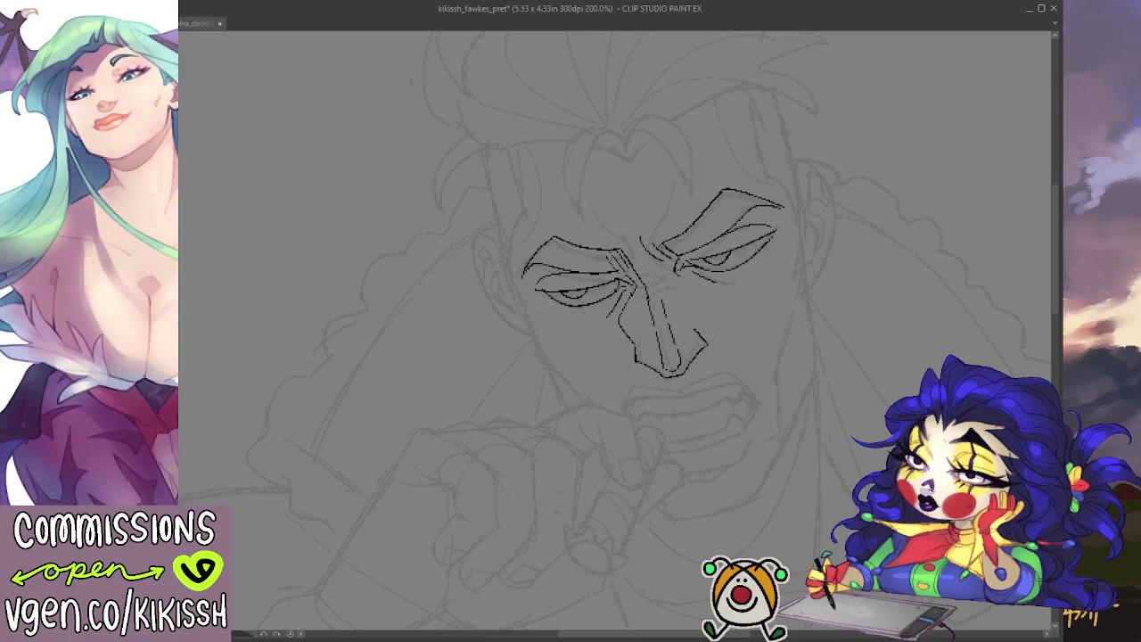
pyautogui.hotkey('ctrl', '-')
pyautogui.hotkey('ctrl', '-')
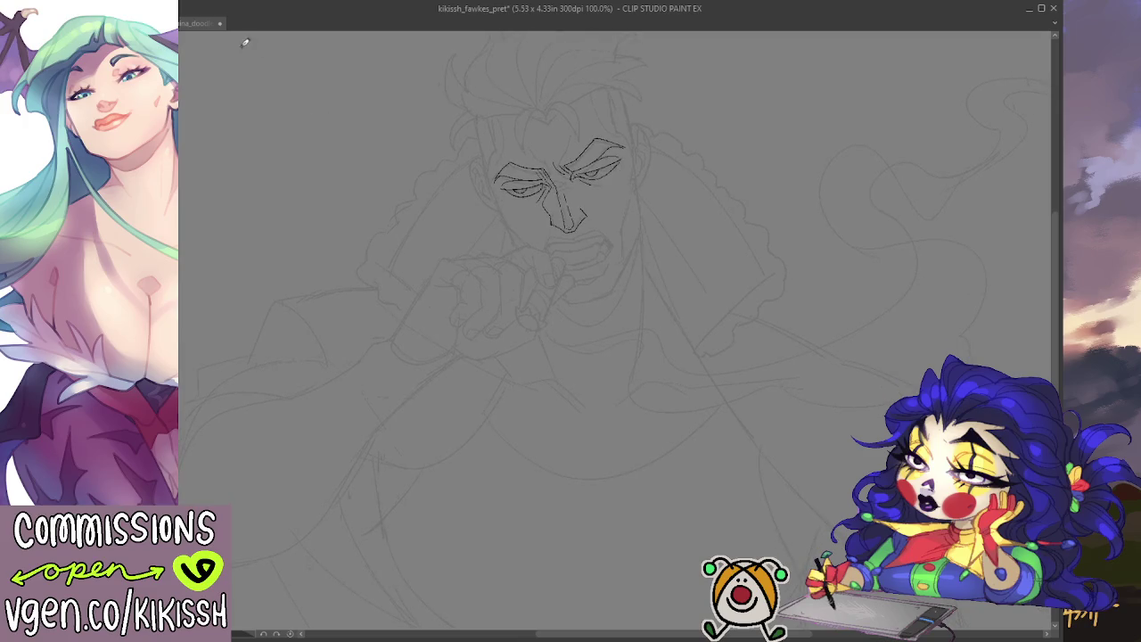
# - Back in the Fawkes sketch, enlarge the canvas toward the upper right to 6.03 x 4.99 in
pyautogui.click(195, 24)
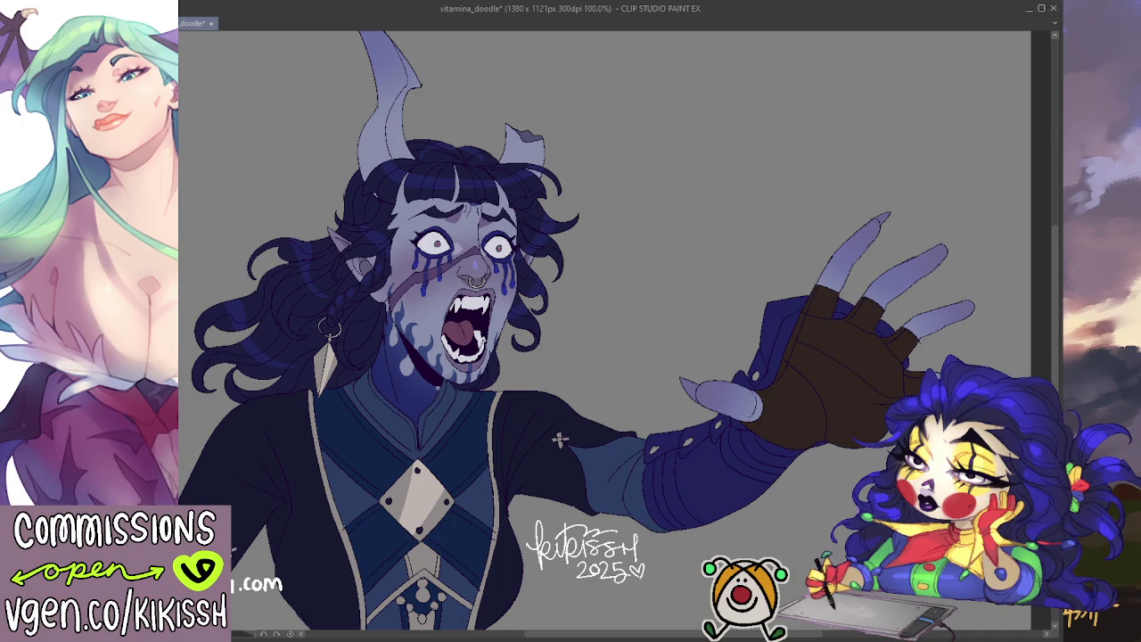
pyautogui.hotkey('ctrl', 'Tab')
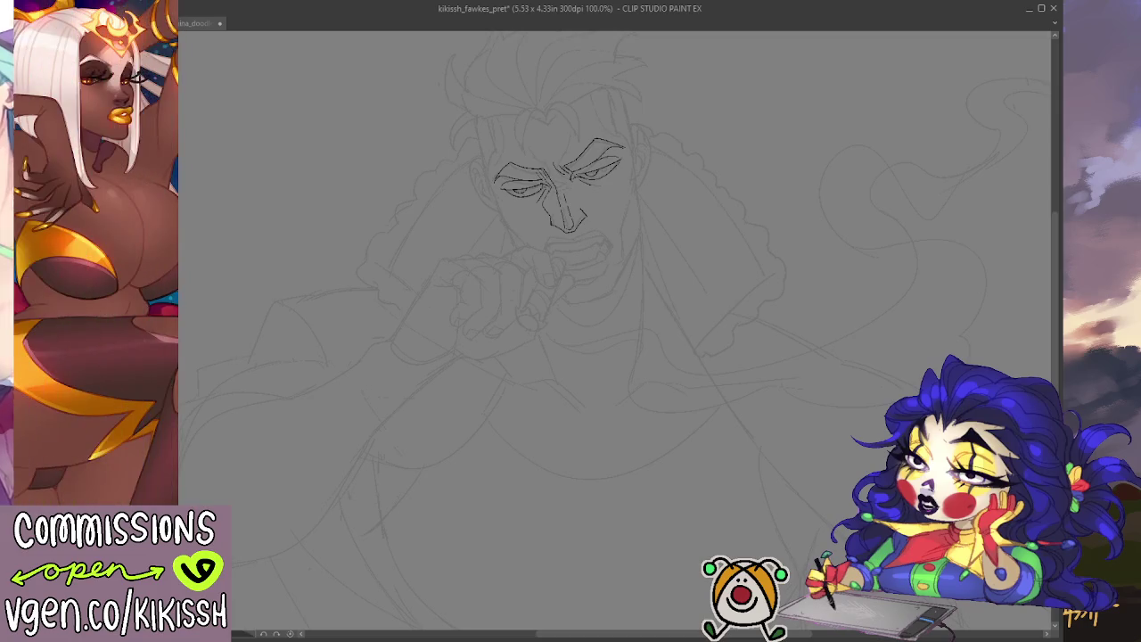
pyautogui.scroll(-5, 331, 280)
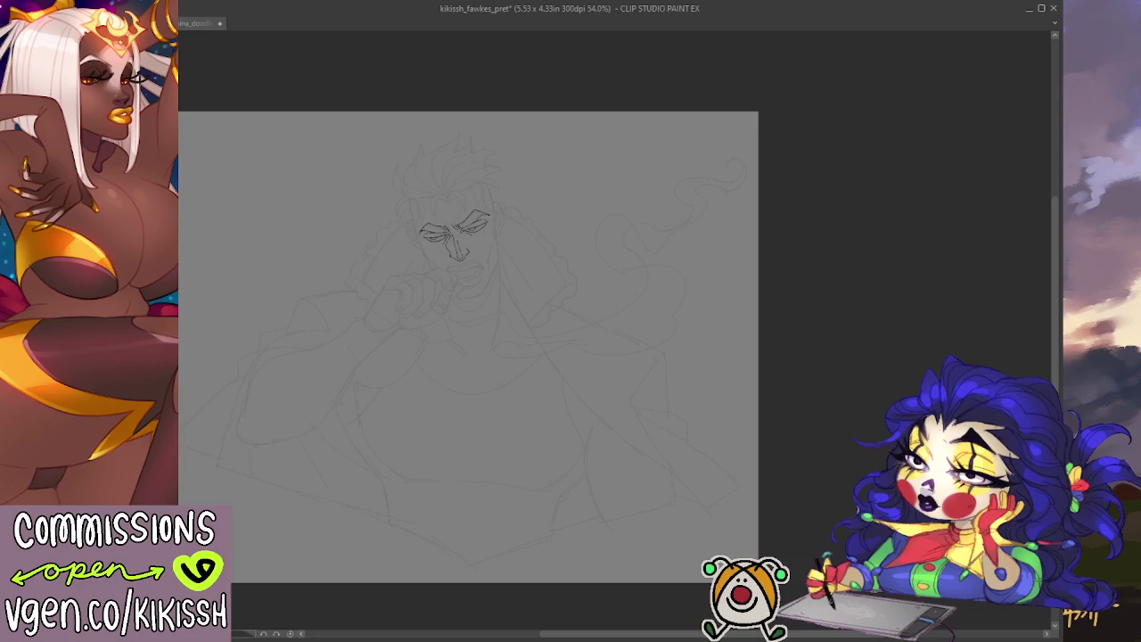
pyautogui.hotkey('ctrl', 't')
pyautogui.moveTo(682, 102); pyautogui.dragTo(677, 106)
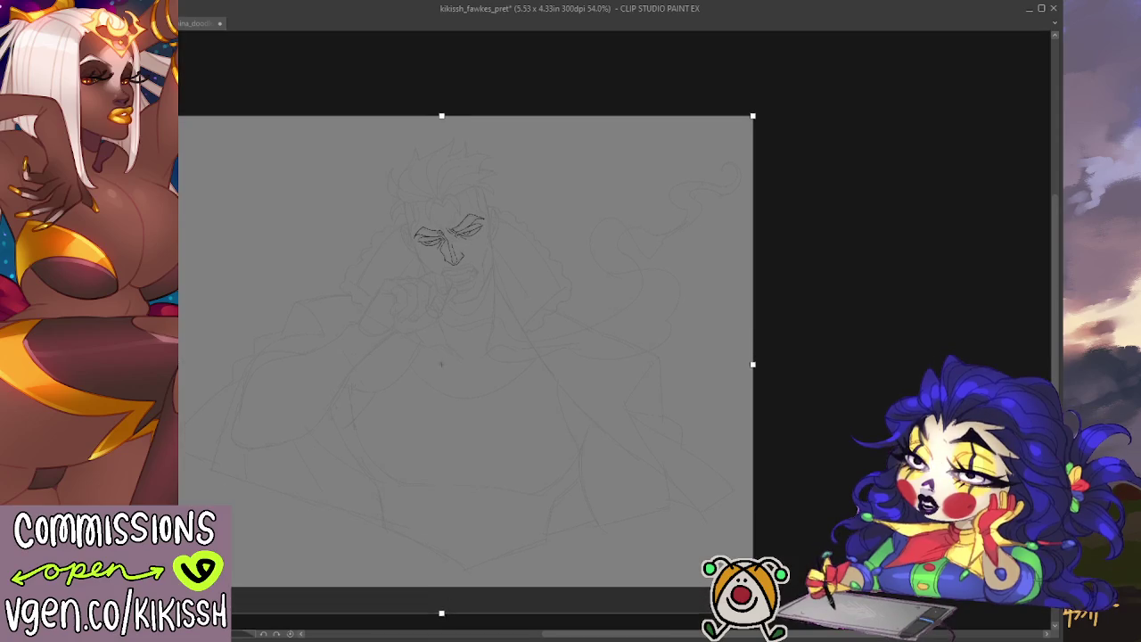
pyautogui.moveTo(753, 116); pyautogui.dragTo(784, 81)
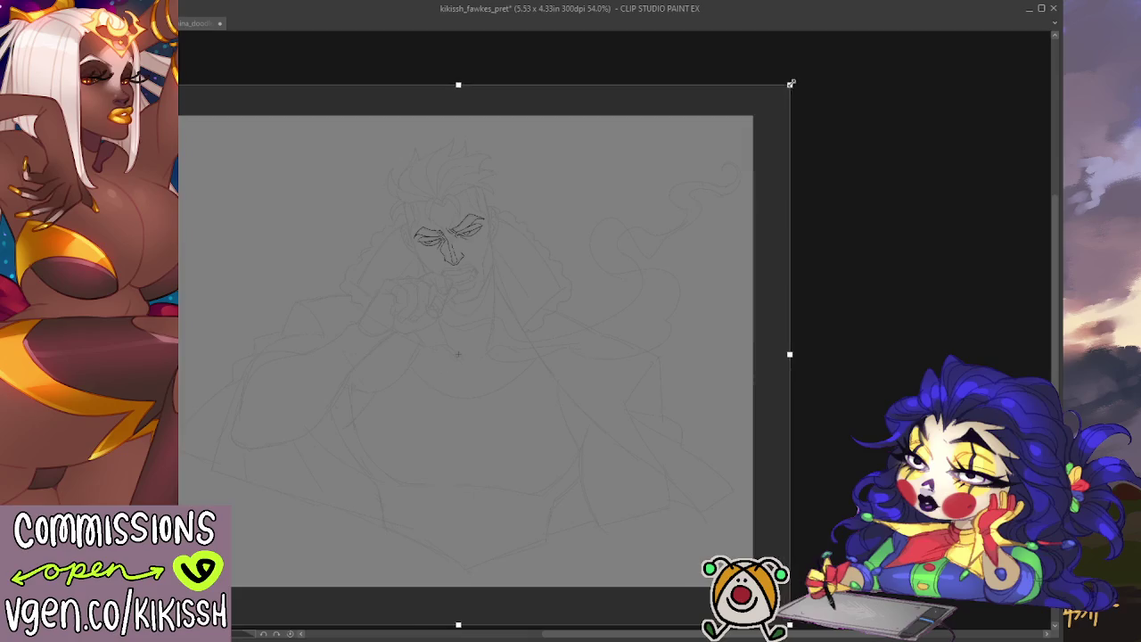
pyautogui.press('Return')
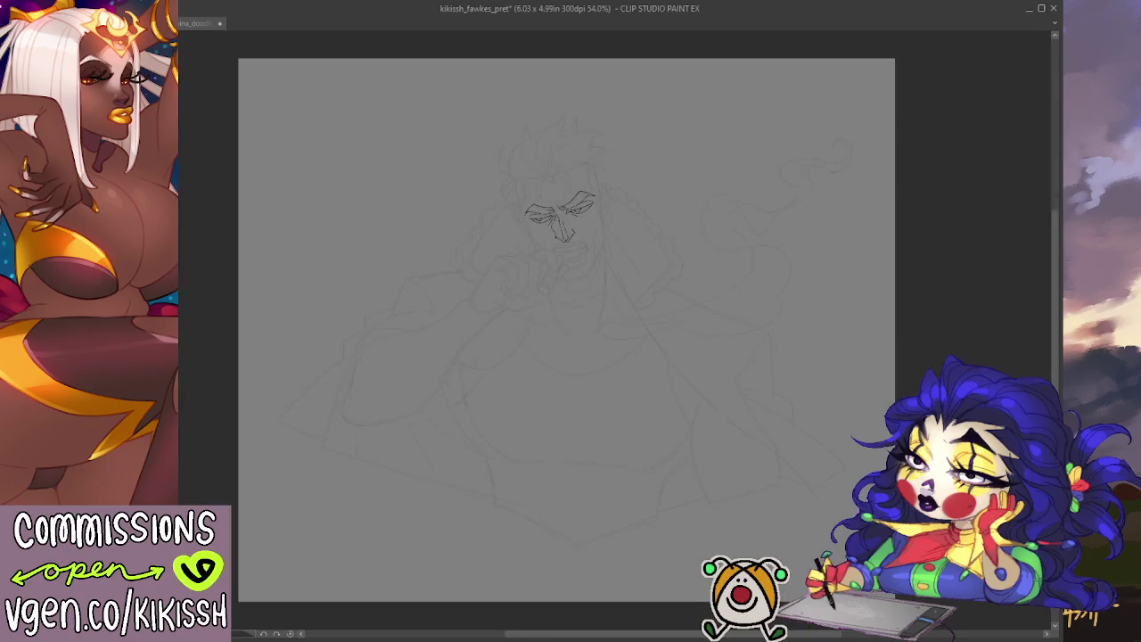
# - Scale the whole sketch up to fill the larger canvas
pyautogui.moveTo(526, 210); pyautogui.dragTo(593, 204)
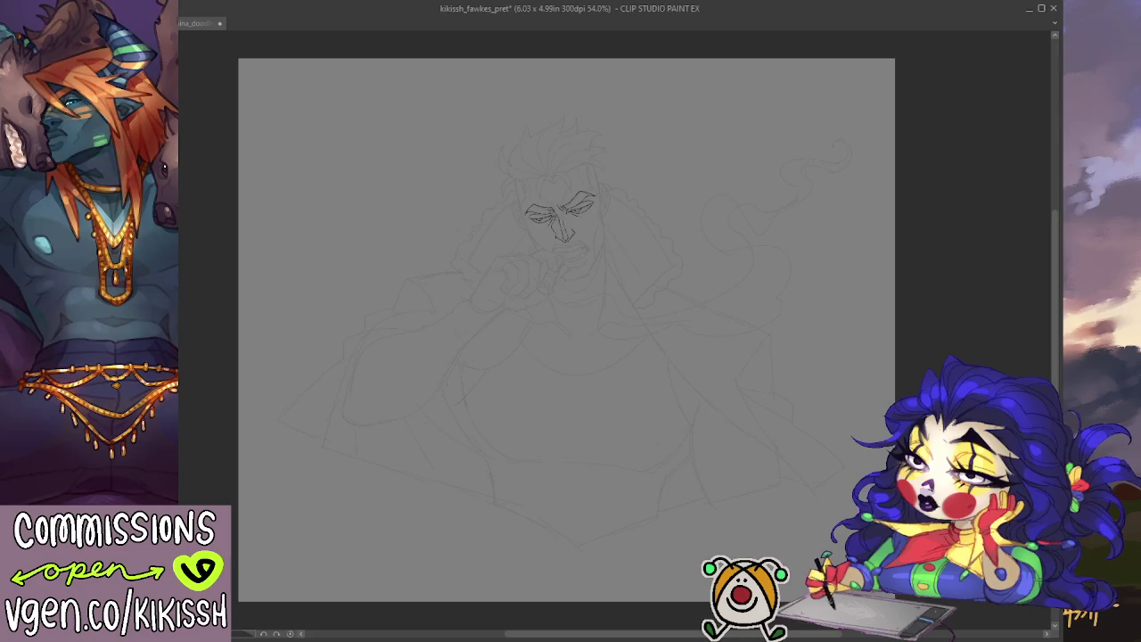
pyautogui.scroll(2, 570, 268)
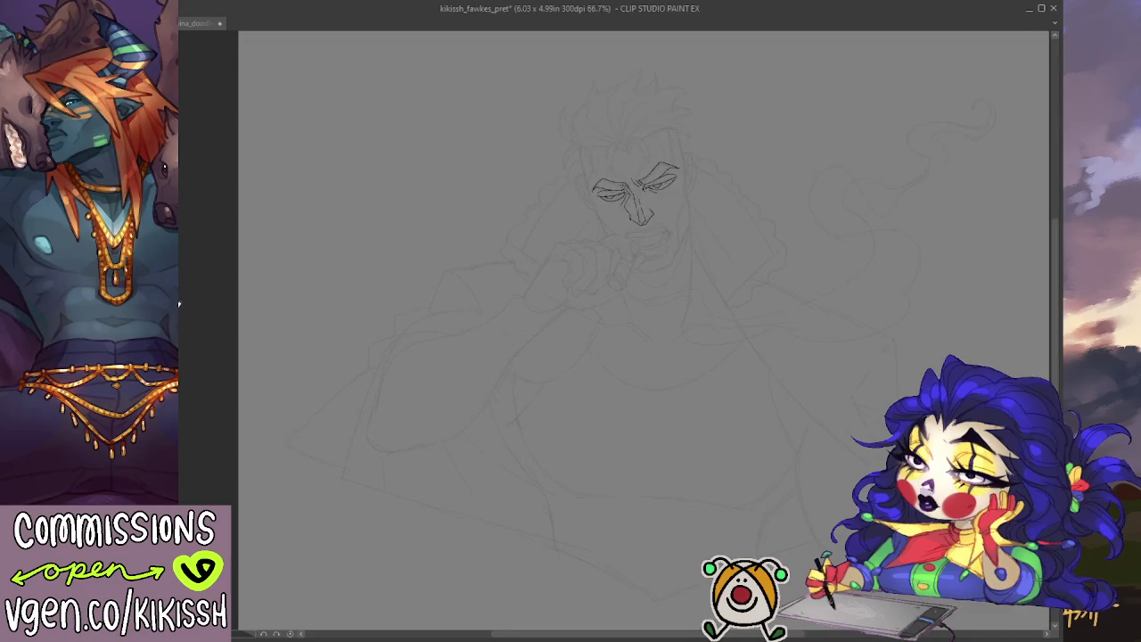
pyautogui.moveTo(426, 280); pyautogui.dragTo(276, 295)
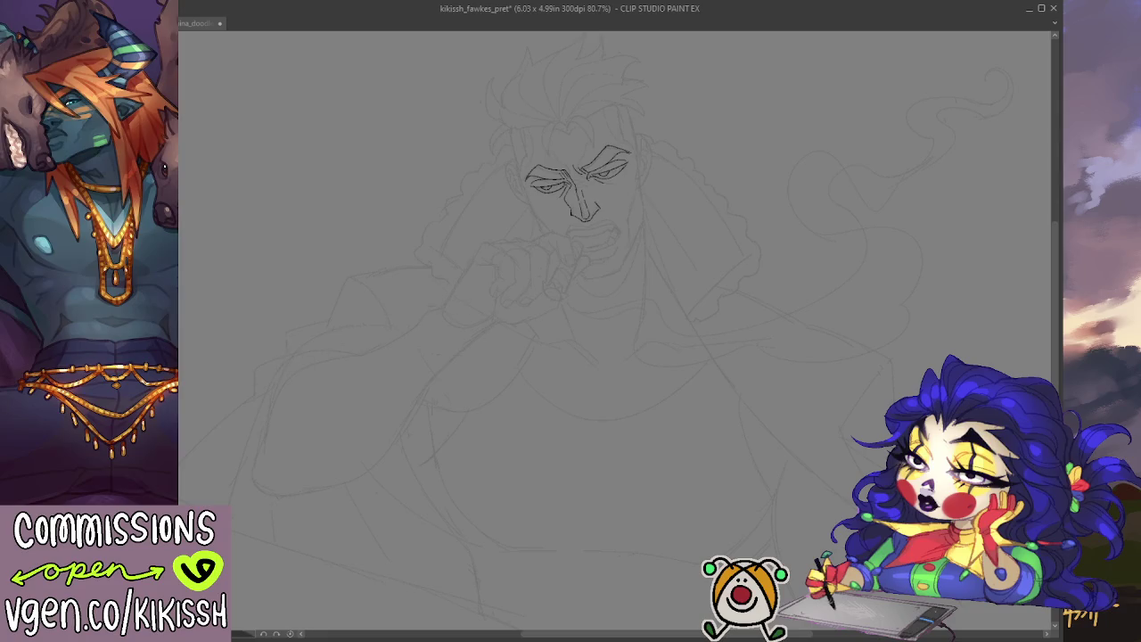
pyautogui.hotkey('ctrl', '0')
pyautogui.hotkey('ctrl', 't')
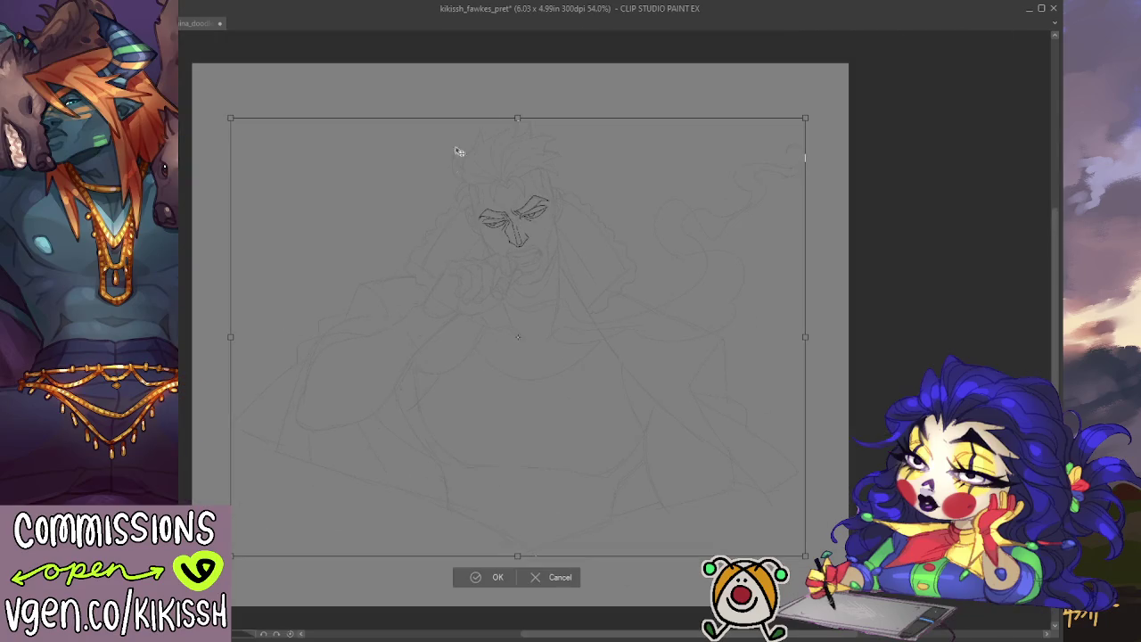
pyautogui.moveTo(526, 119); pyautogui.dragTo(525, 95)
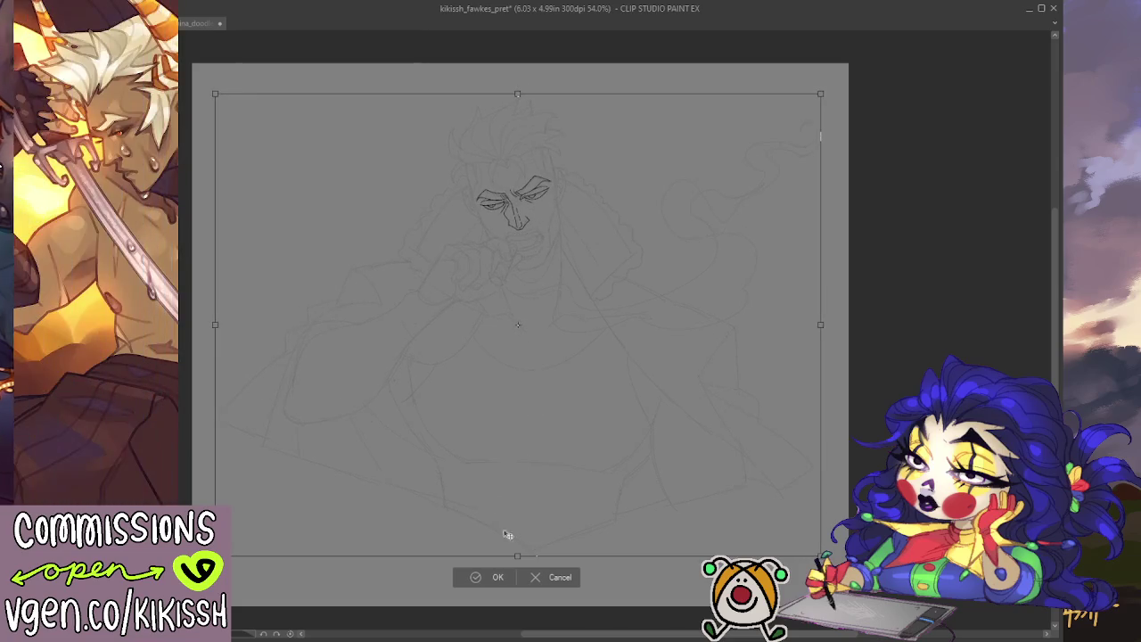
pyautogui.moveTo(516, 555); pyautogui.dragTo(516, 567)
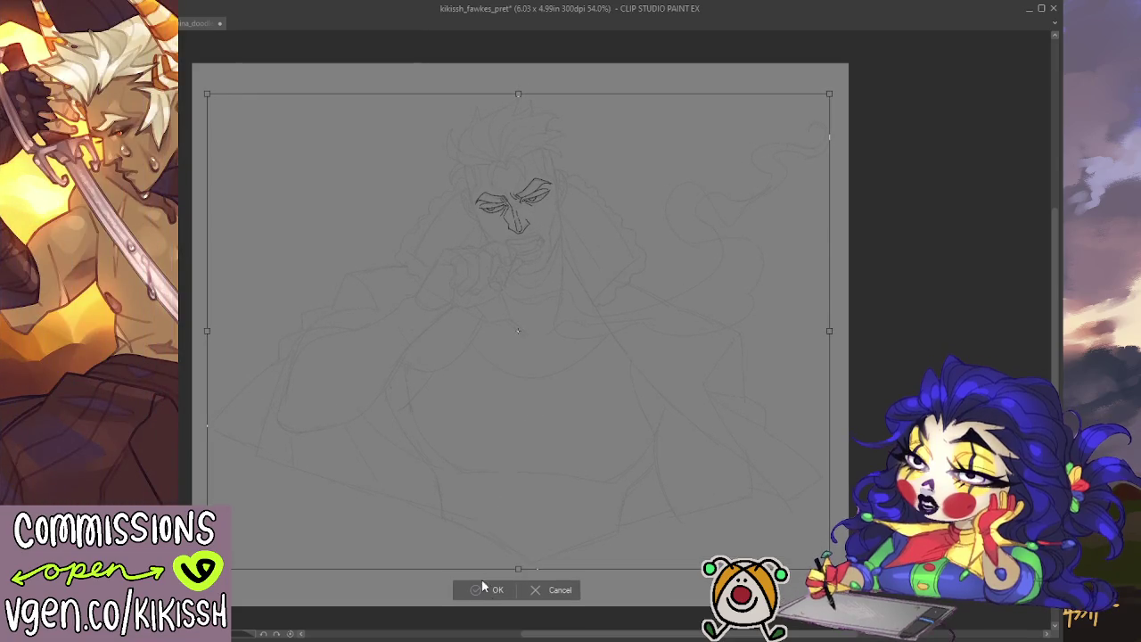
pyautogui.click(489, 577)
pyautogui.scroll(2, 539, 165)
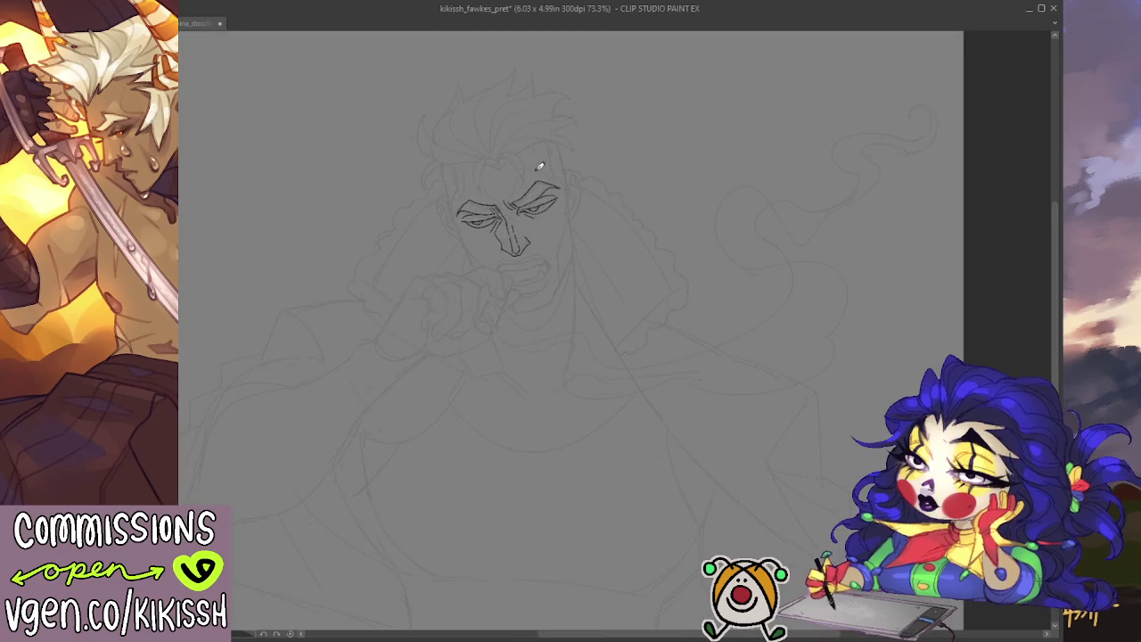
# - Zoom in and ink a lower-lid line under the left-hand eye, then mirror the view
pyautogui.scroll(3, 539, 168)
pyautogui.scroll(1, 536, 177)
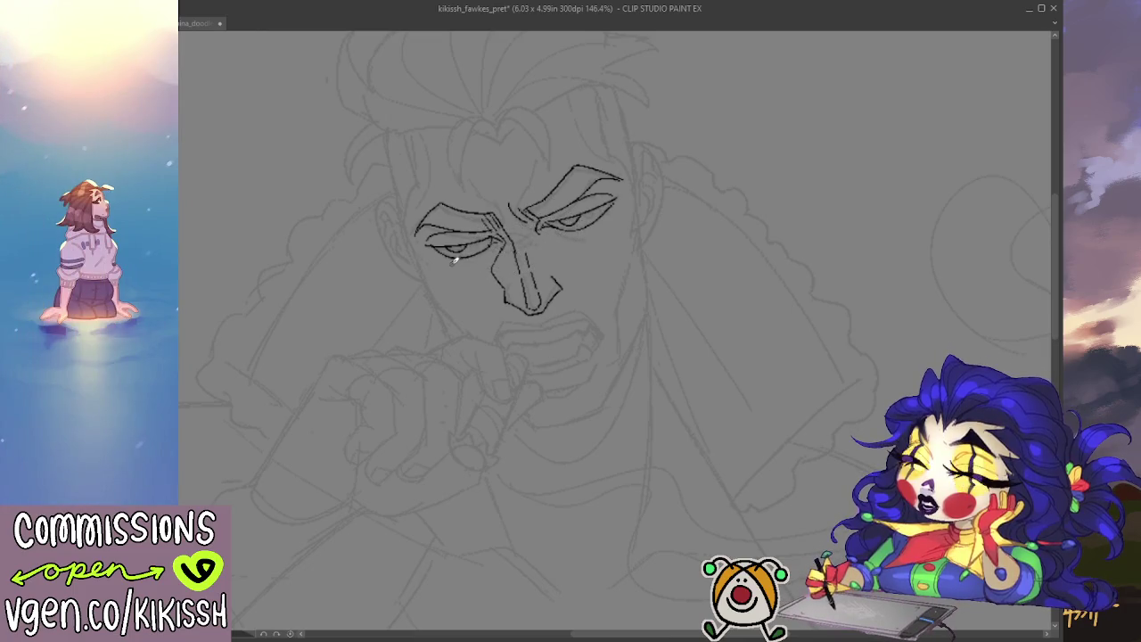
pyautogui.moveTo(437, 258); pyautogui.dragTo(490, 252)
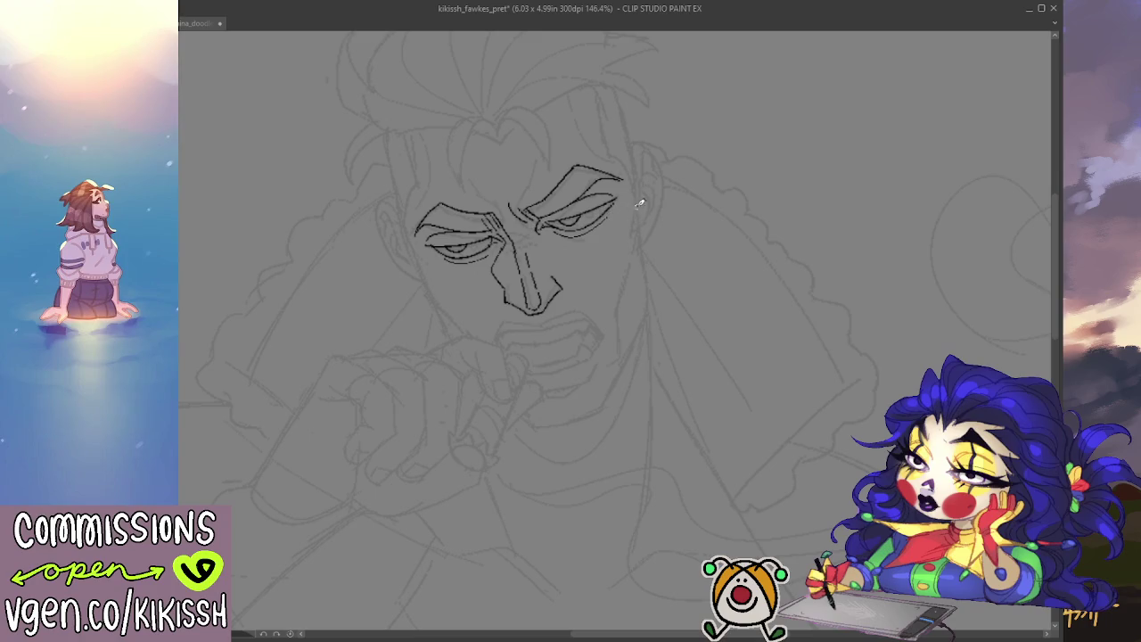
pyautogui.moveTo(683, 146)
pyautogui.mouseDown()
pyautogui.moveTo(636, 173)
pyautogui.moveTo(694, 163)
pyautogui.mouseUp()
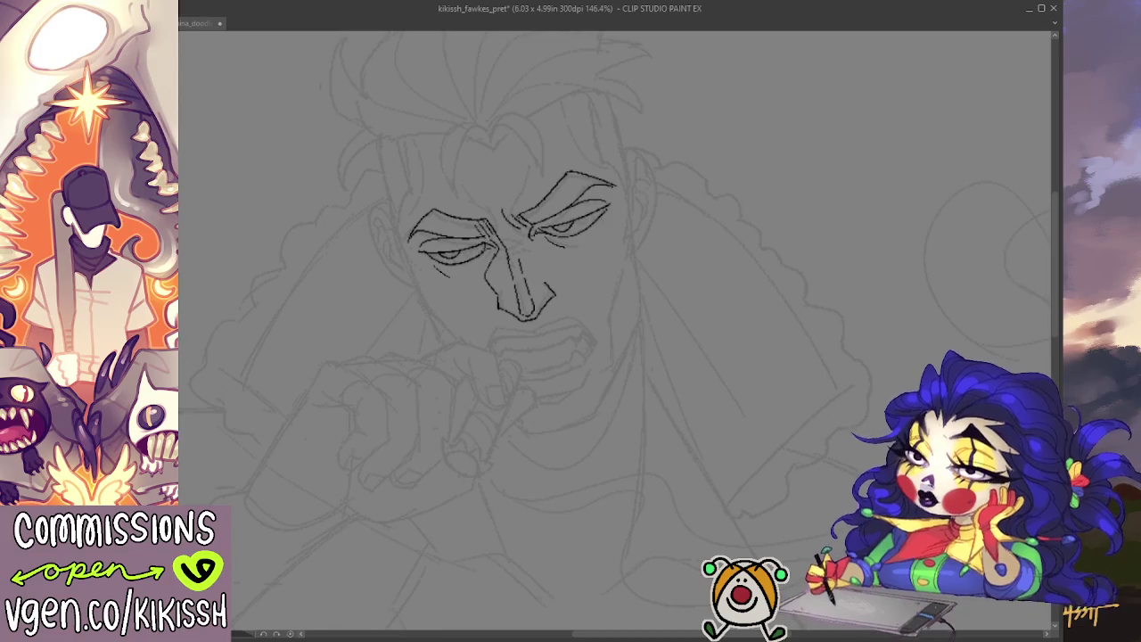
pyautogui.press('h')
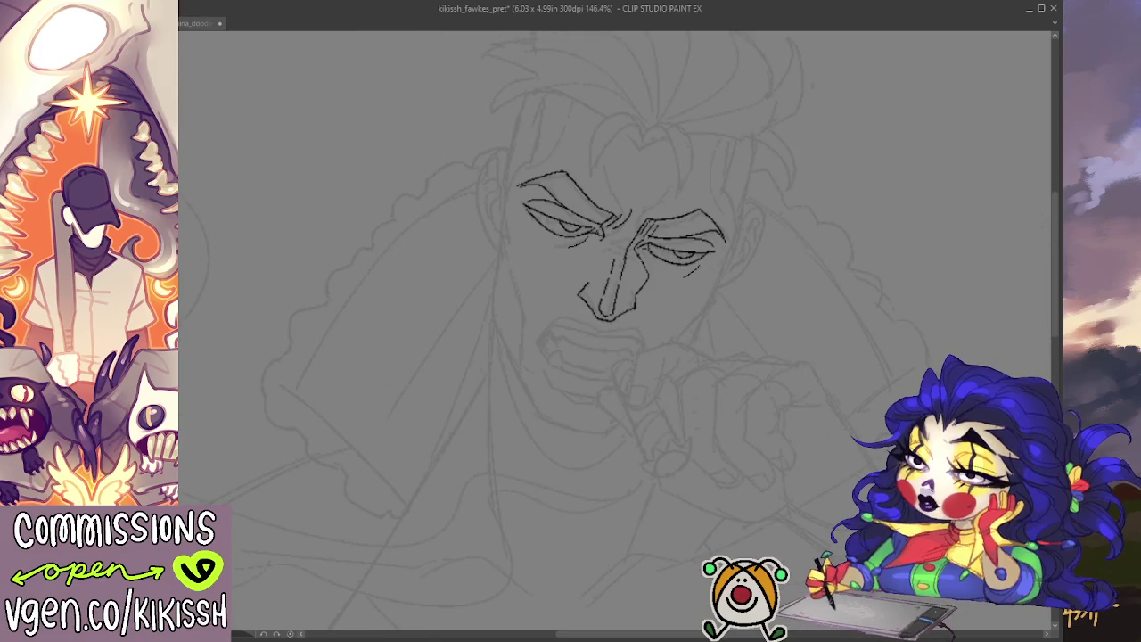
pyautogui.press('h')
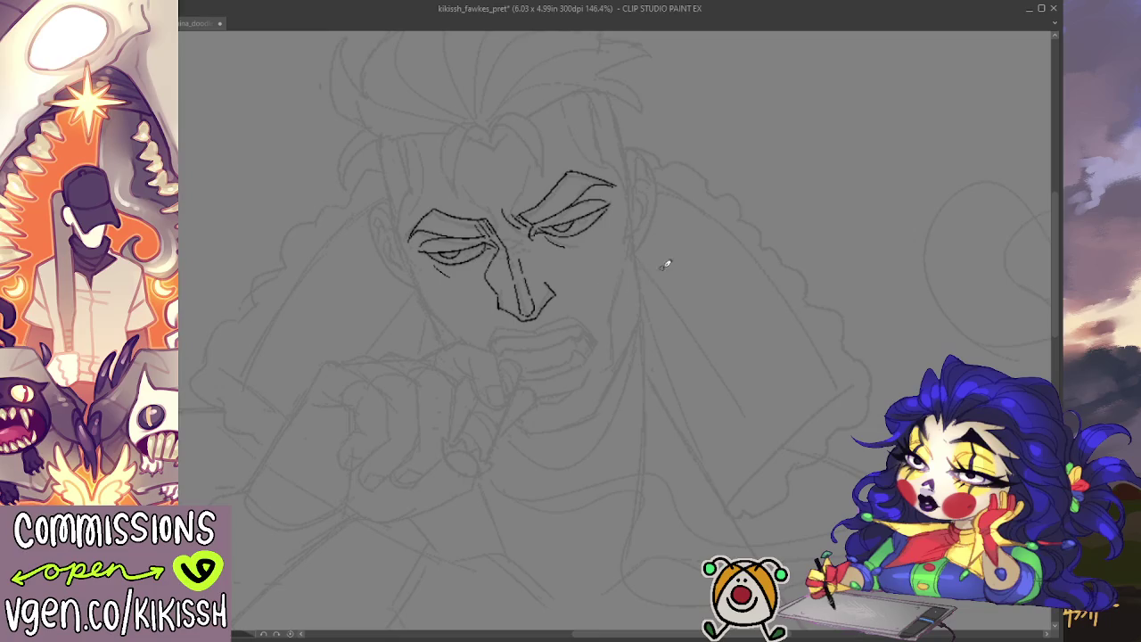
pyautogui.hotkey('ctrl', 'alt', '0')
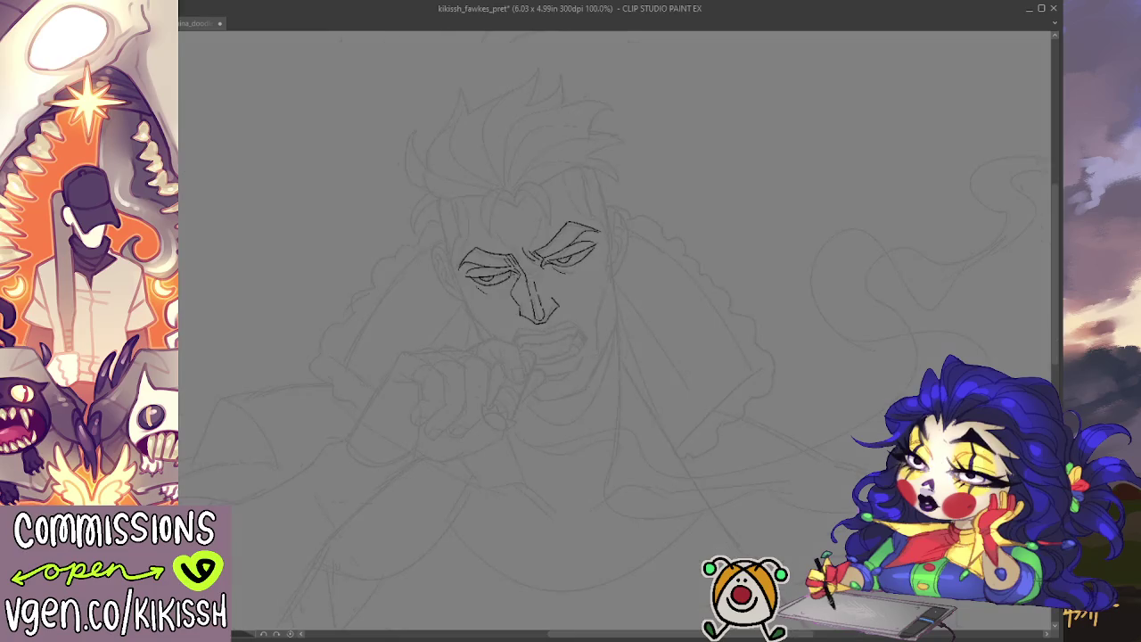
pyautogui.scroll(3, 534, 294)
pyautogui.scroll(6, 535, 294)
pyautogui.scroll(4, 535, 294)
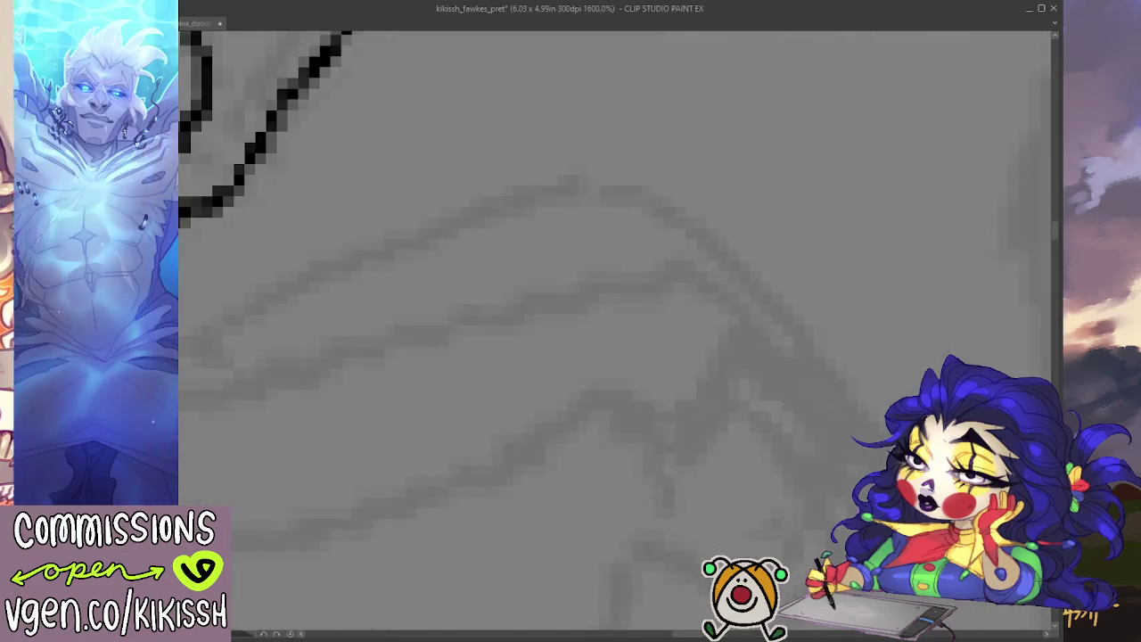
pyautogui.click(351, 117)
pyautogui.moveTo(321, 129)
pyautogui.mouseDown()
pyautogui.moveTo(365, 165)
pyautogui.moveTo(442, 347)
pyautogui.mouseUp()
pyautogui.hotkey('ctrl', 'z')
pyautogui.hotkey('ctrl', 'z')
pyautogui.hotkey('ctrl', 'z')
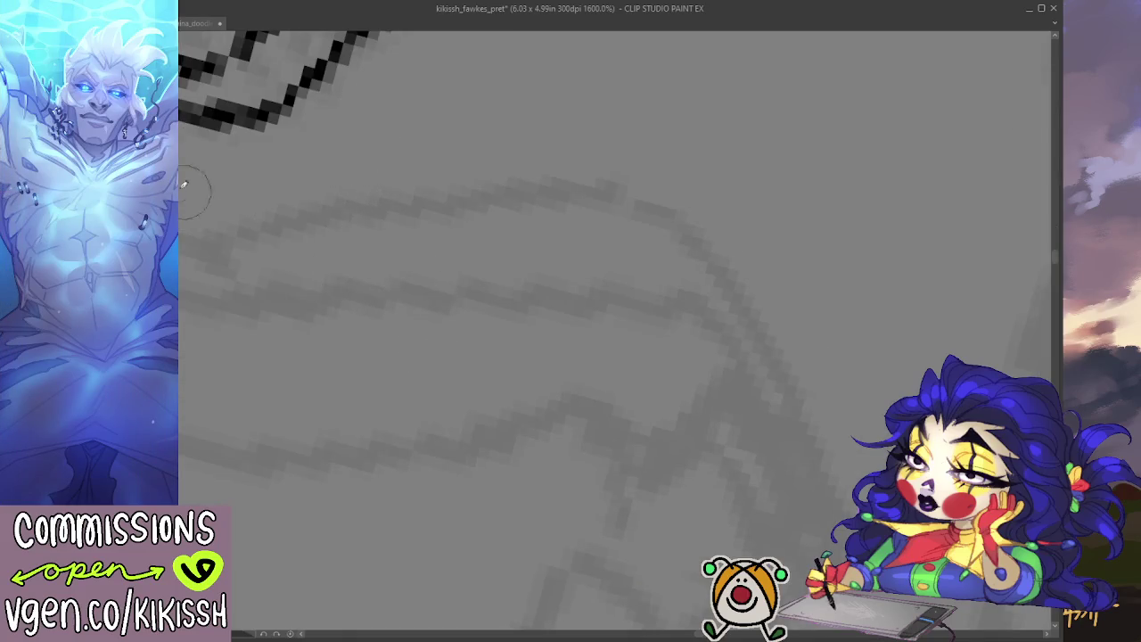
pyautogui.scroll(-10, 414, 236)
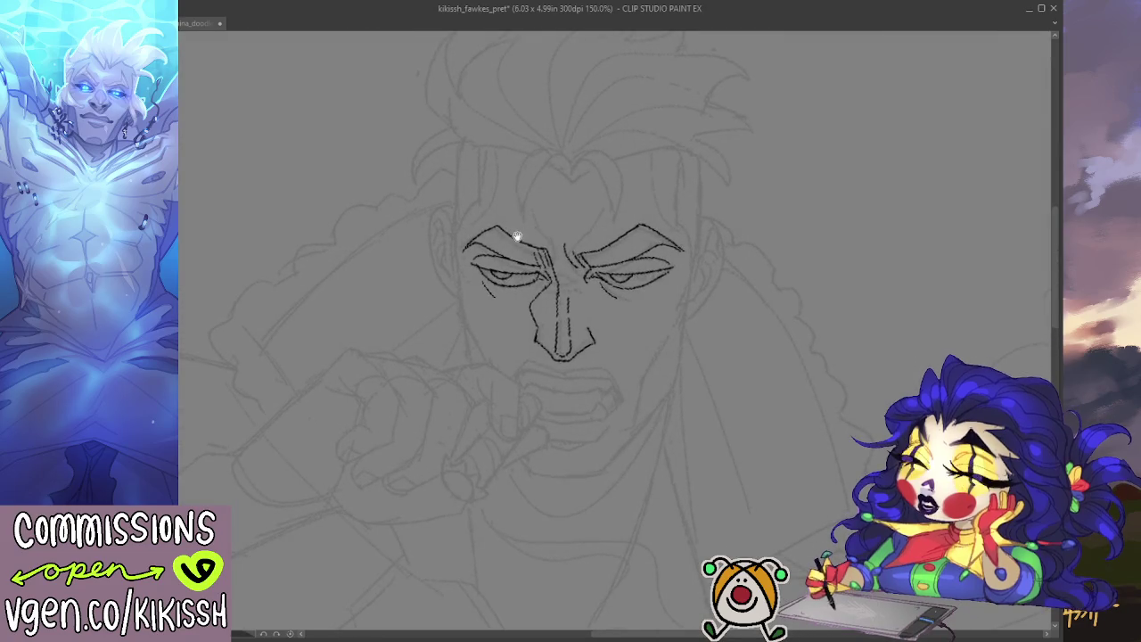
pyautogui.scroll(1, 623, 267)
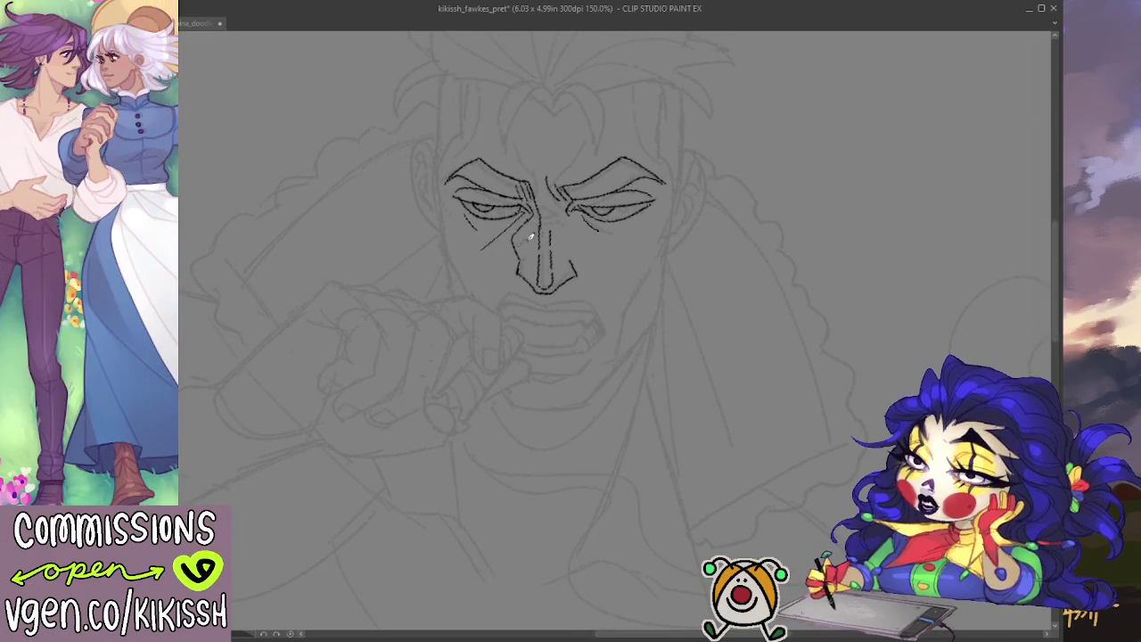
pyautogui.moveTo(716, 223); pyautogui.dragTo(693, 193)
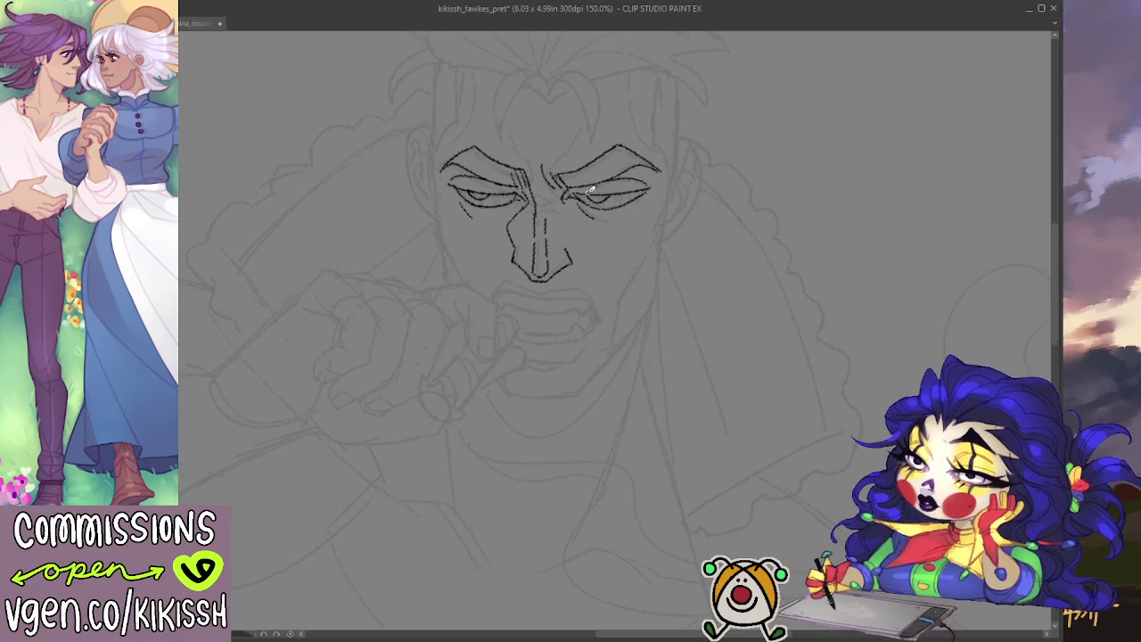
pyautogui.moveTo(572, 192); pyautogui.dragTo(661, 182)
pyautogui.hotkey('ctrl', 'z')
pyautogui.moveTo(572, 191); pyautogui.dragTo(667, 175)
pyautogui.hotkey('ctrl', 'z')
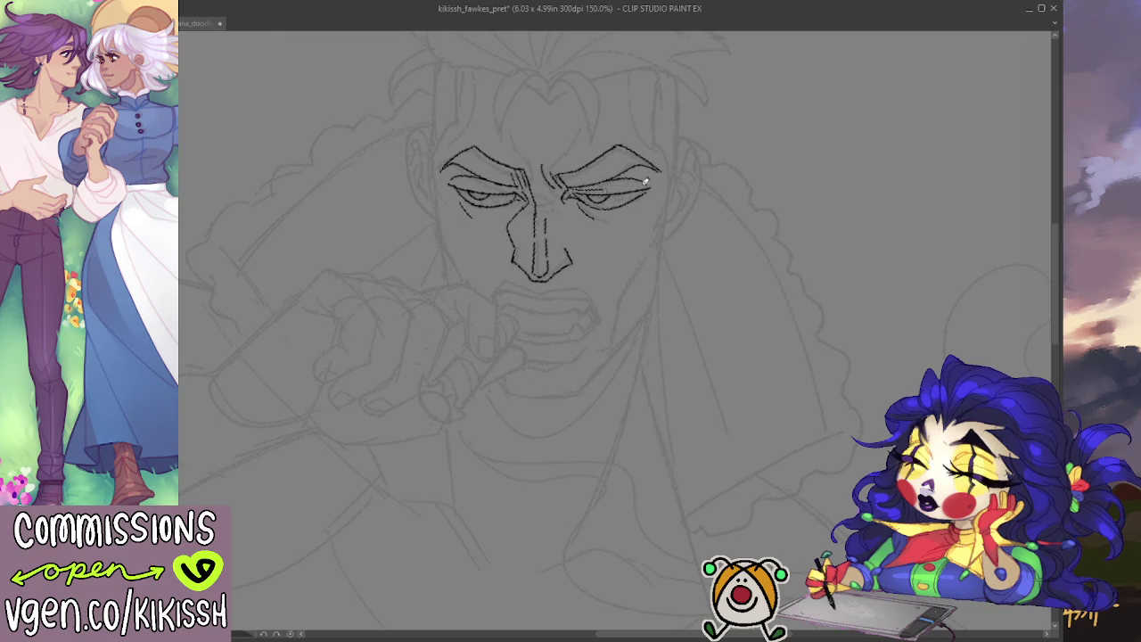
pyautogui.moveTo(450, 181); pyautogui.dragTo(531, 188)
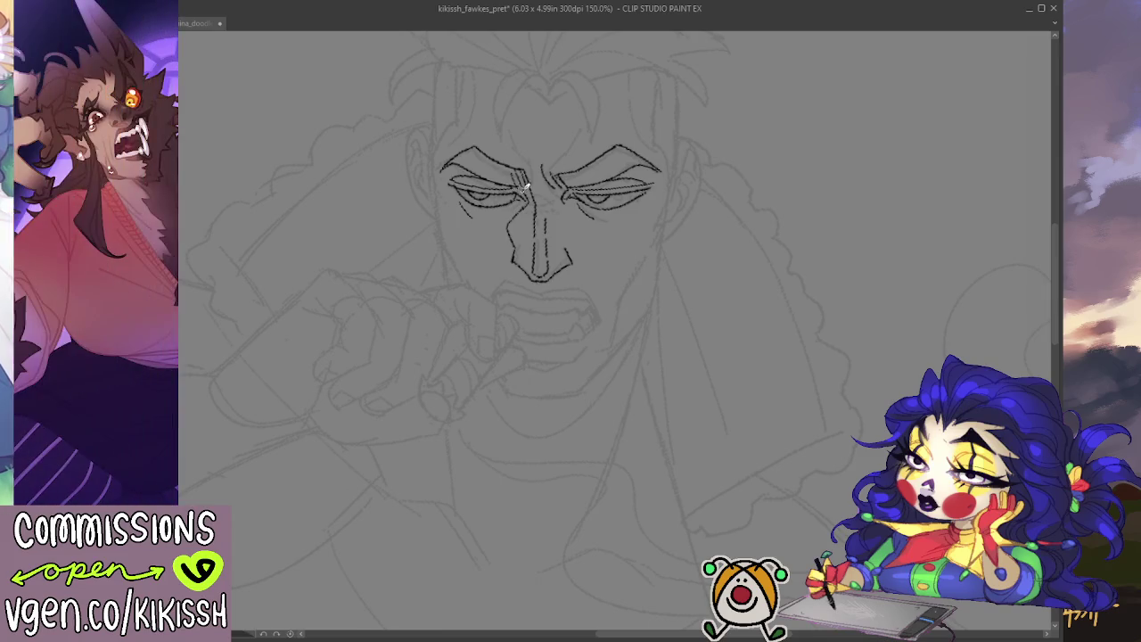
pyautogui.moveTo(700, 217); pyautogui.dragTo(695, 225)
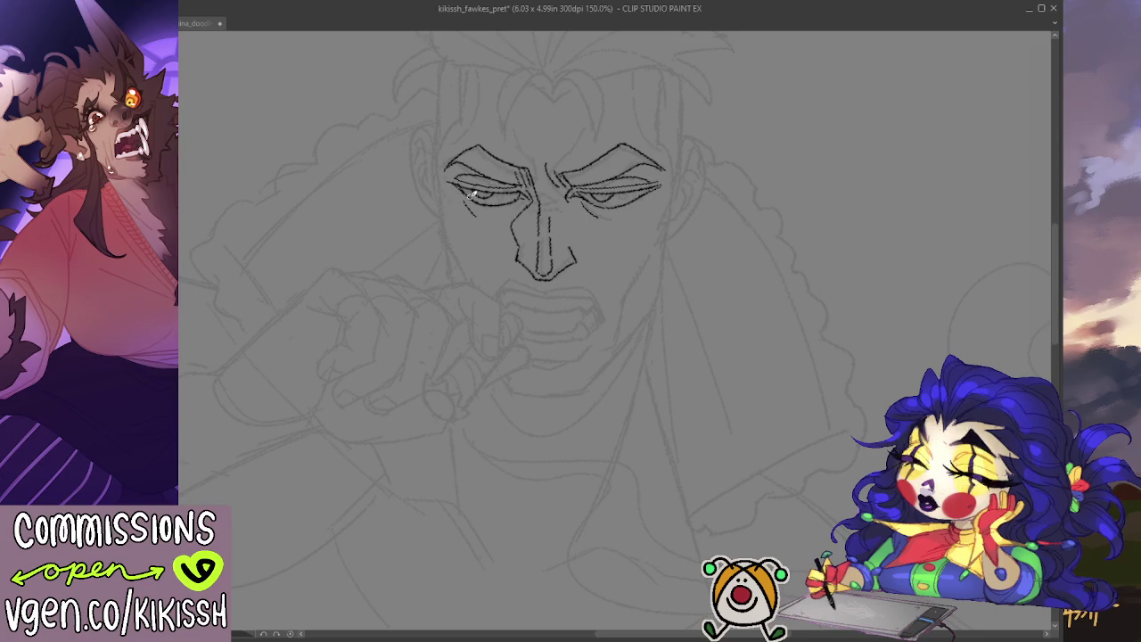
pyautogui.moveTo(630, 397); pyautogui.dragTo(643, 383)
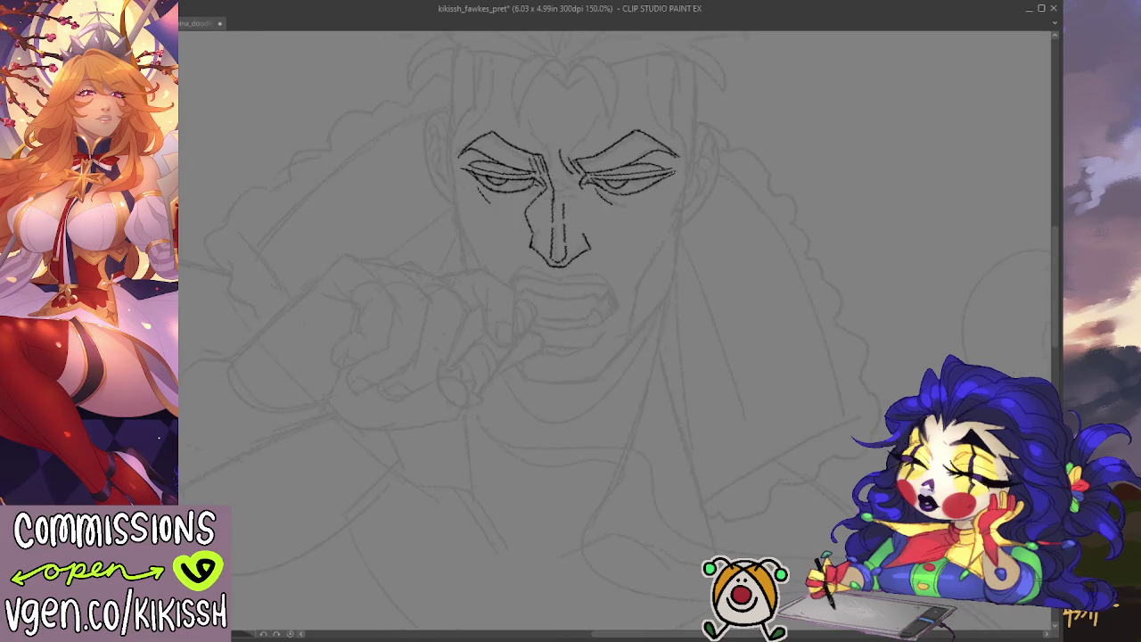
pyautogui.hotkey('ctrl', 'a')
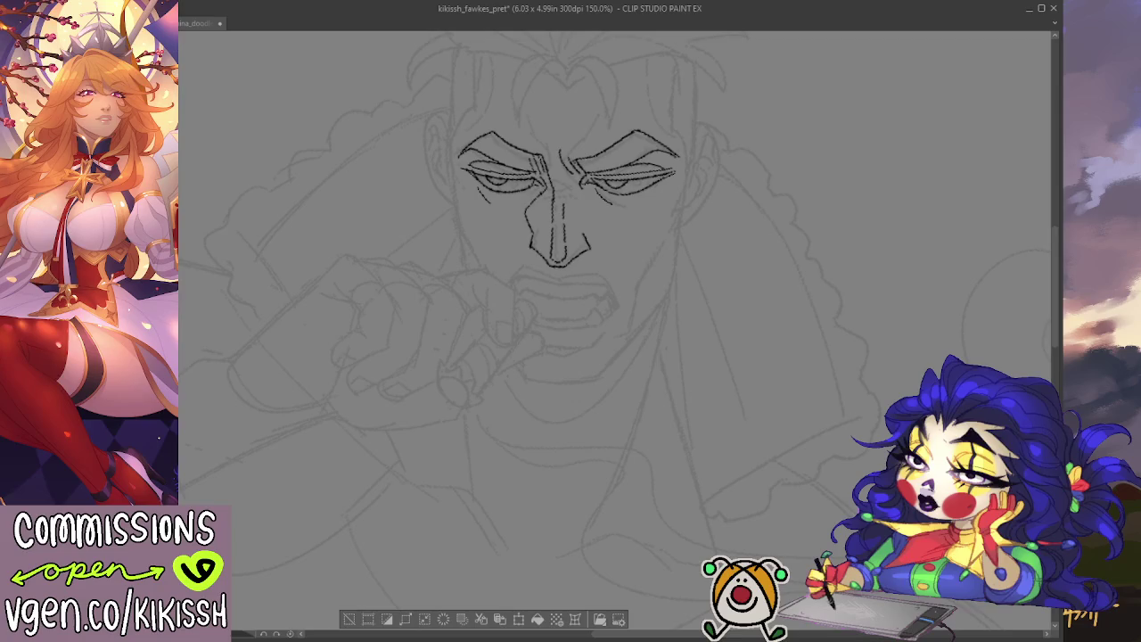
pyautogui.hotkey('ctrl', 'd')
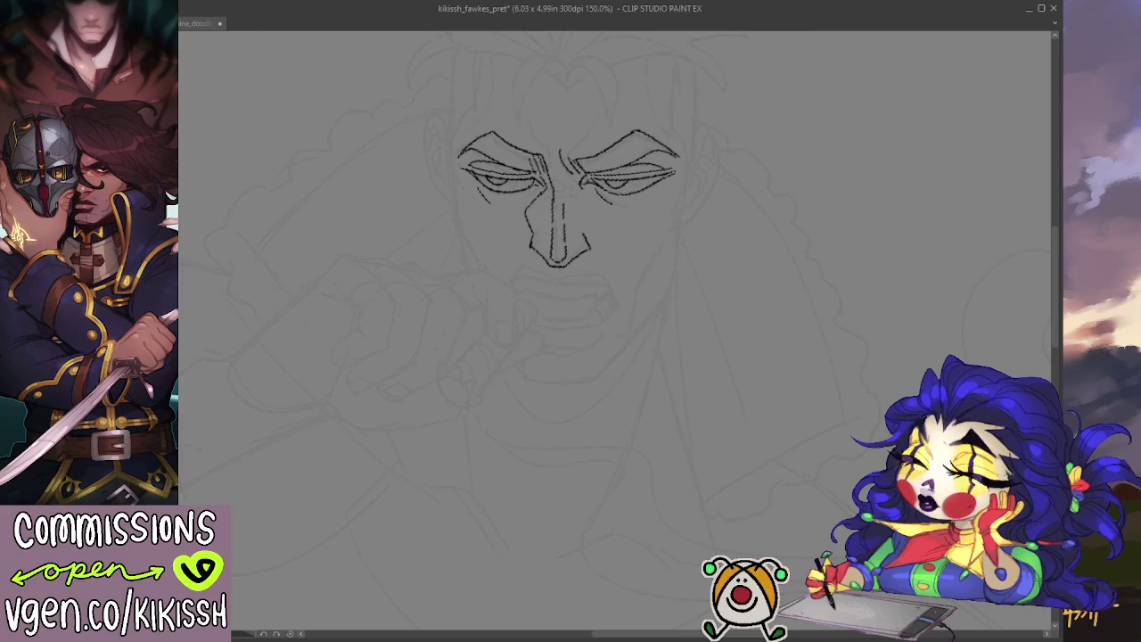
# - Fade the first face inks, mirror the view, and re-ink the right eye's lid lines
pyautogui.hotkey('ctrl', 'z')
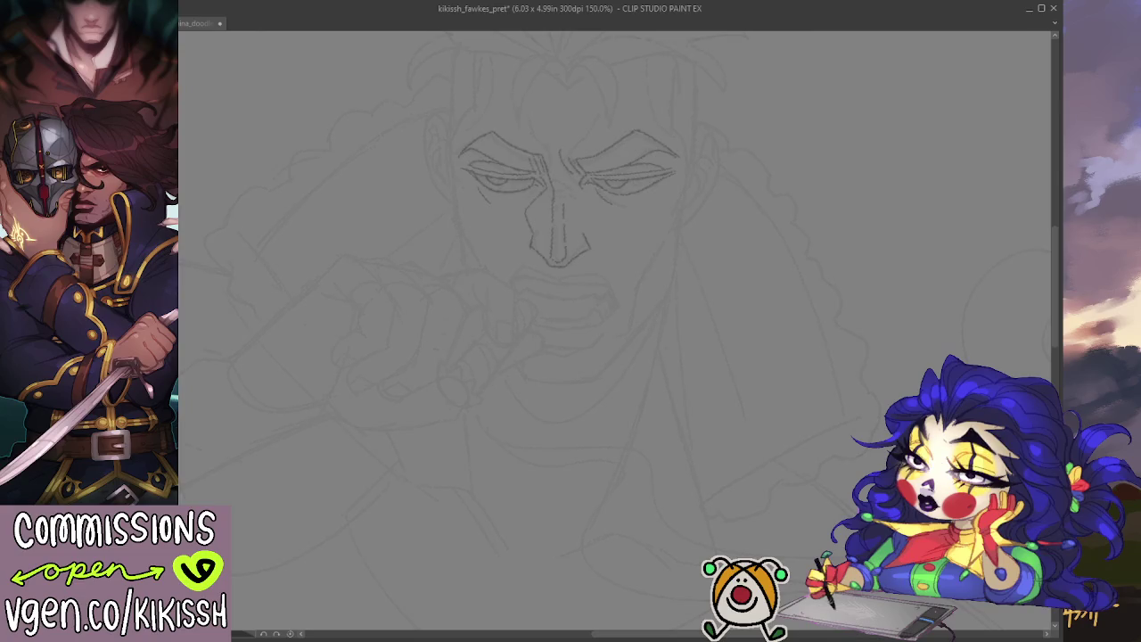
pyautogui.press('h')
pyautogui.scroll(2, 592, 169)
pyautogui.scroll(2, 593, 169)
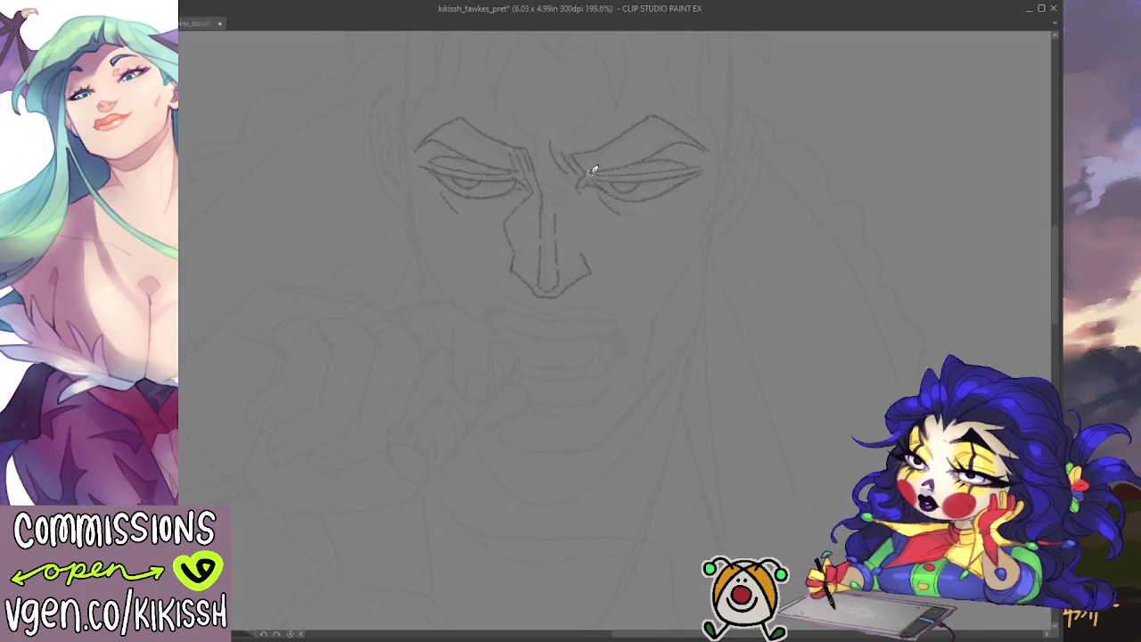
pyautogui.moveTo(595, 181); pyautogui.dragTo(700, 169)
pyautogui.hotkey('ctrl', 'z')
pyautogui.moveTo(592, 179)
pyautogui.mouseDown()
pyautogui.moveTo(702, 168)
pyautogui.moveTo(674, 185)
pyautogui.mouseUp()
pyautogui.moveTo(583, 184); pyautogui.dragTo(695, 178)
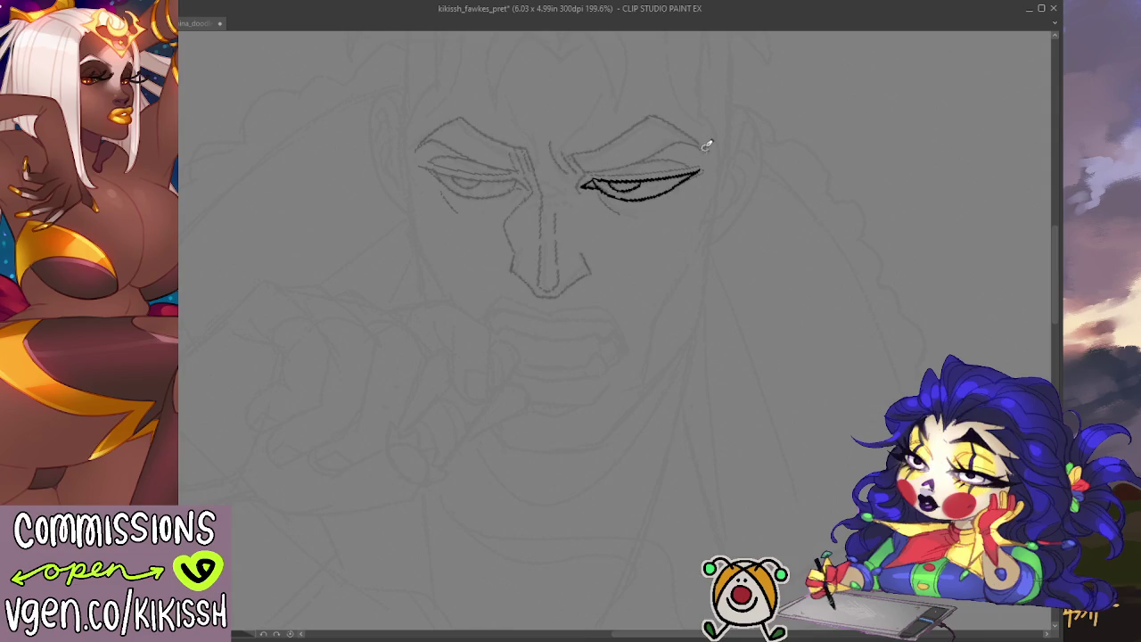
# - Ink the right eyebrow arc and the crease at the inner brow, retrying strokes
pyautogui.moveTo(713, 142)
pyautogui.mouseDown()
pyautogui.moveTo(589, 169)
pyautogui.moveTo(572, 147)
pyautogui.moveTo(657, 116)
pyautogui.moveTo(700, 143)
pyautogui.mouseUp()
pyautogui.hotkey('ctrl', 'z')
pyautogui.moveTo(643, 118); pyautogui.dragTo(701, 143)
pyautogui.hotkey('ctrl', 'z')
pyautogui.moveTo(644, 119); pyautogui.dragTo(708, 140)
pyautogui.hotkey('ctrl', 'z')
pyautogui.moveTo(643, 118); pyautogui.dragTo(709, 142)
pyautogui.moveTo(649, 115); pyautogui.dragTo(711, 144)
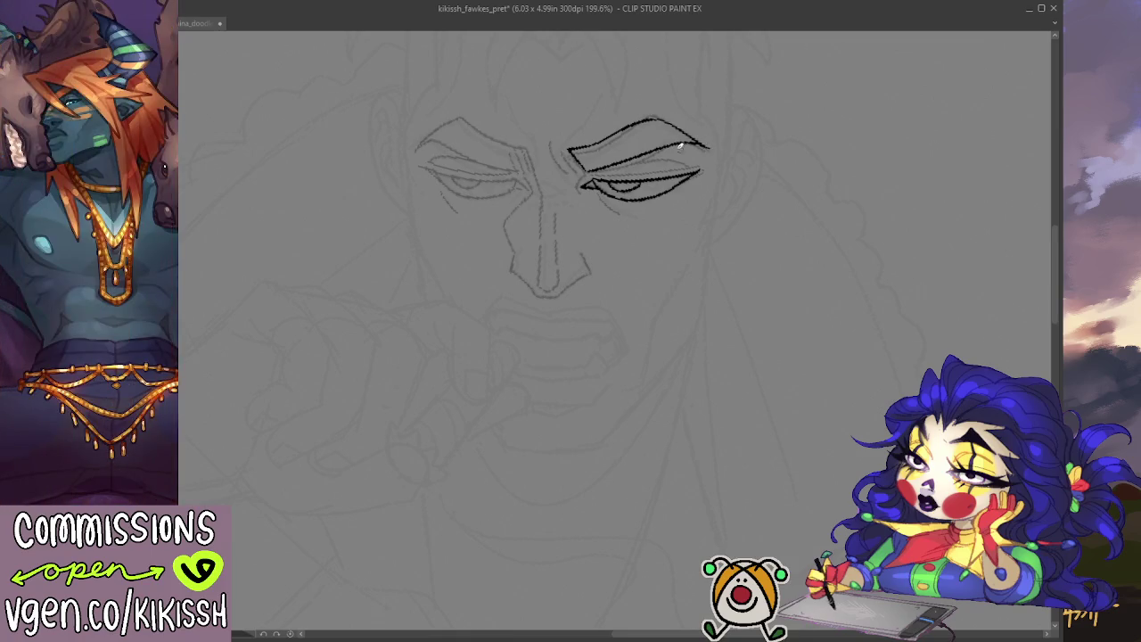
pyautogui.moveTo(564, 145); pyautogui.dragTo(577, 169)
pyautogui.moveTo(550, 129)
pyautogui.mouseDown()
pyautogui.moveTo(554, 152)
pyautogui.moveTo(579, 167)
pyautogui.mouseUp()
# - Mirror the view back and re-ink the left eye's upper and lower lids
pyautogui.press('h')
pyautogui.press('h')
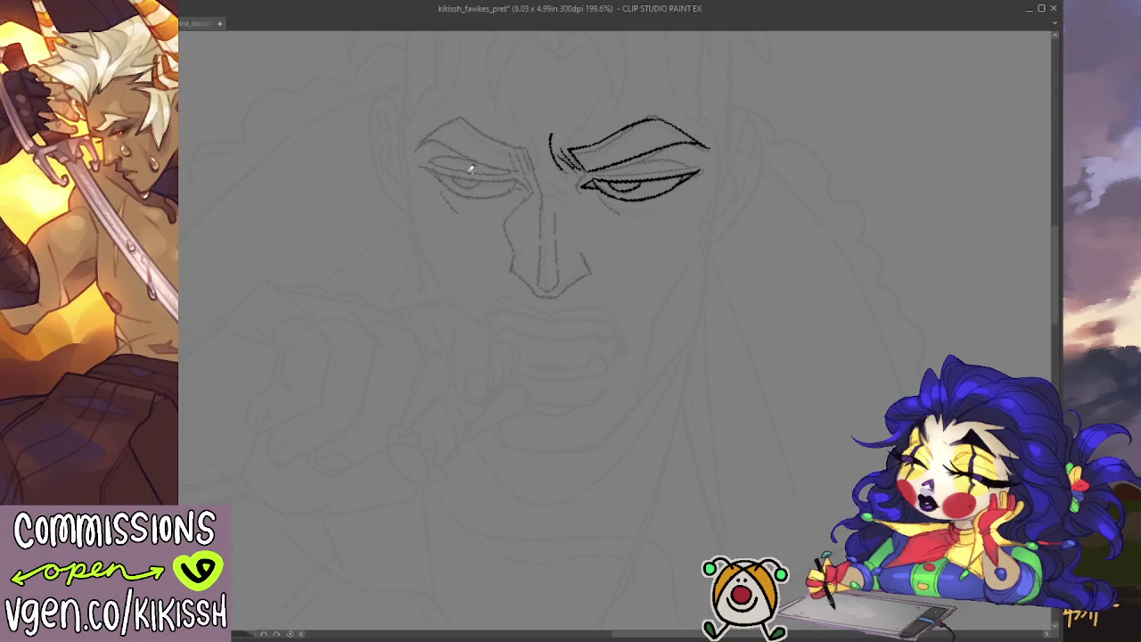
pyautogui.moveTo(417, 167); pyautogui.dragTo(456, 179)
pyautogui.hotkey('ctrl', 'z')
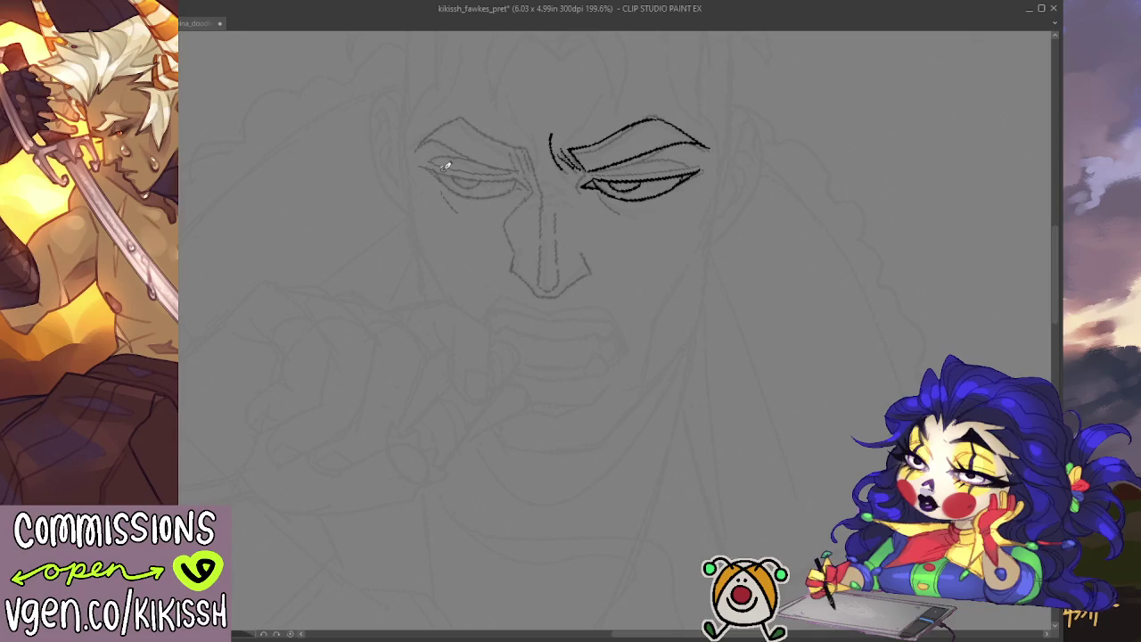
pyautogui.moveTo(430, 167); pyautogui.dragTo(517, 177)
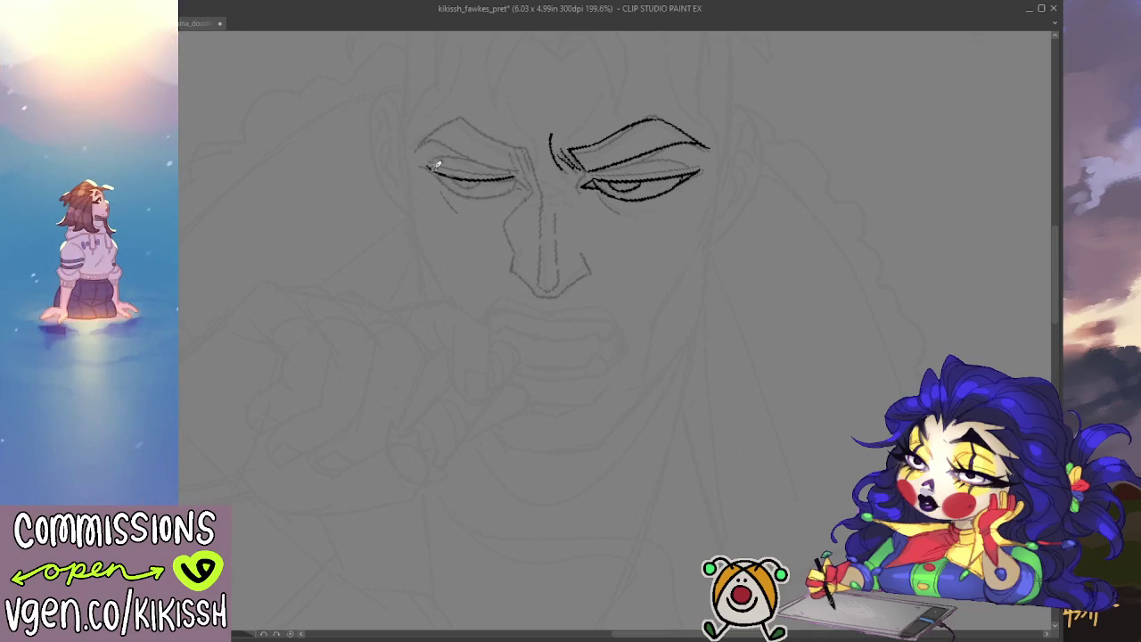
pyautogui.hotkey('ctrl', 'z')
pyautogui.moveTo(428, 166); pyautogui.dragTo(521, 173)
pyautogui.moveTo(425, 158); pyautogui.dragTo(522, 178)
pyautogui.hotkey('ctrl', 'z')
pyautogui.moveTo(421, 165); pyautogui.dragTo(529, 188)
pyautogui.moveTo(431, 167); pyautogui.dragTo(513, 185)
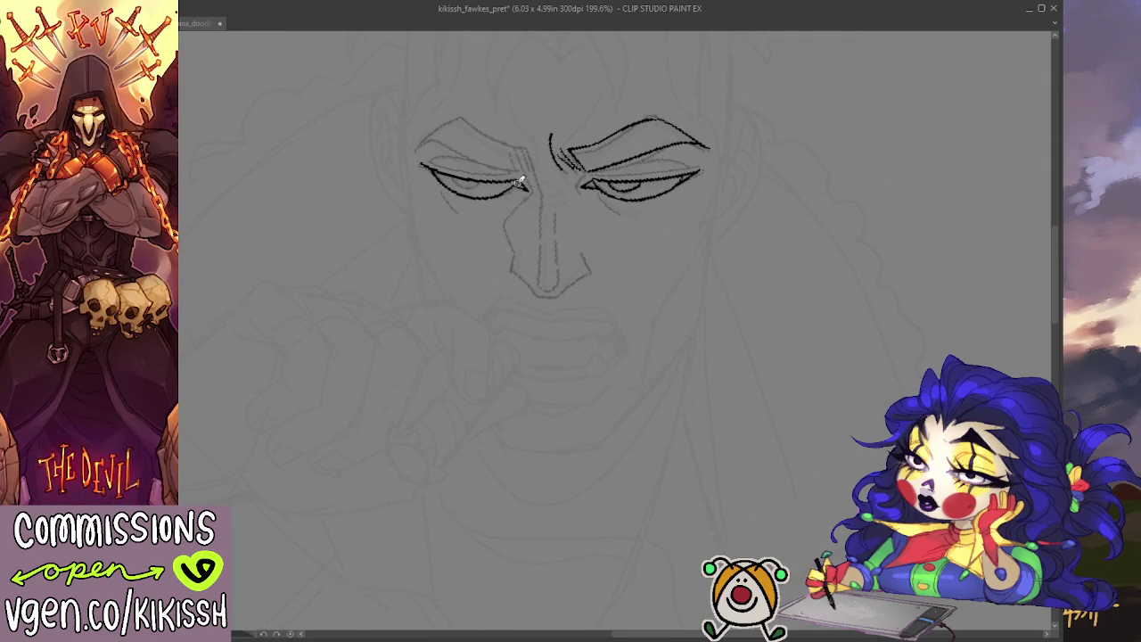
pyautogui.moveTo(451, 173); pyautogui.dragTo(515, 169)
pyautogui.scroll(-3, 658, 169)
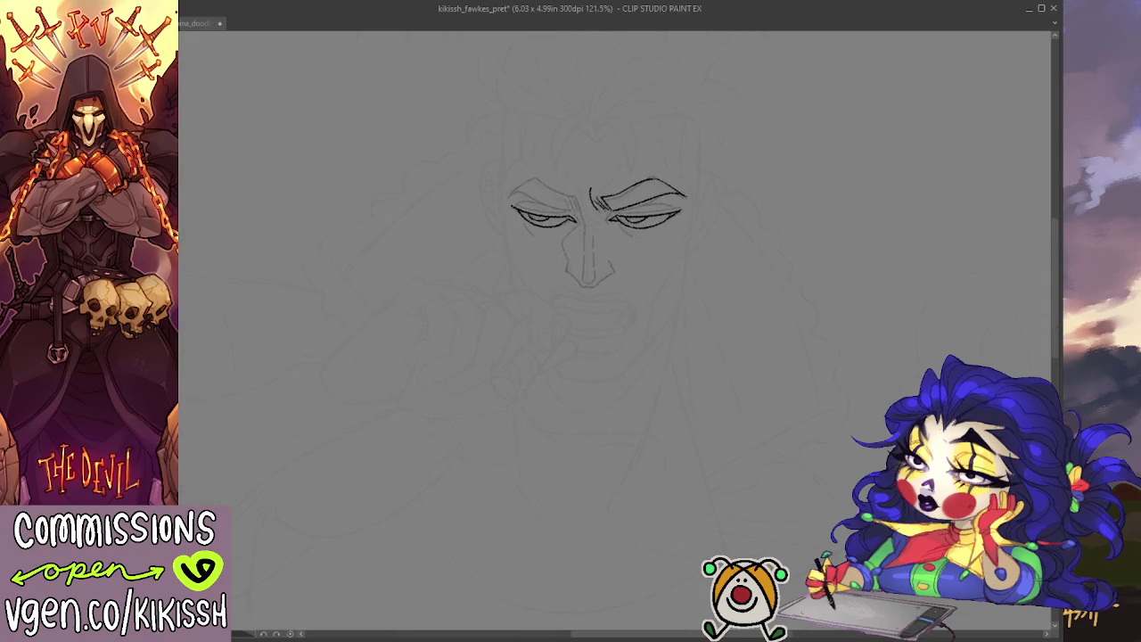
# - Ink the right eyebrow with its upper edge and inner crease, then the nose bridge line
pyautogui.scroll(3, 603, 168)
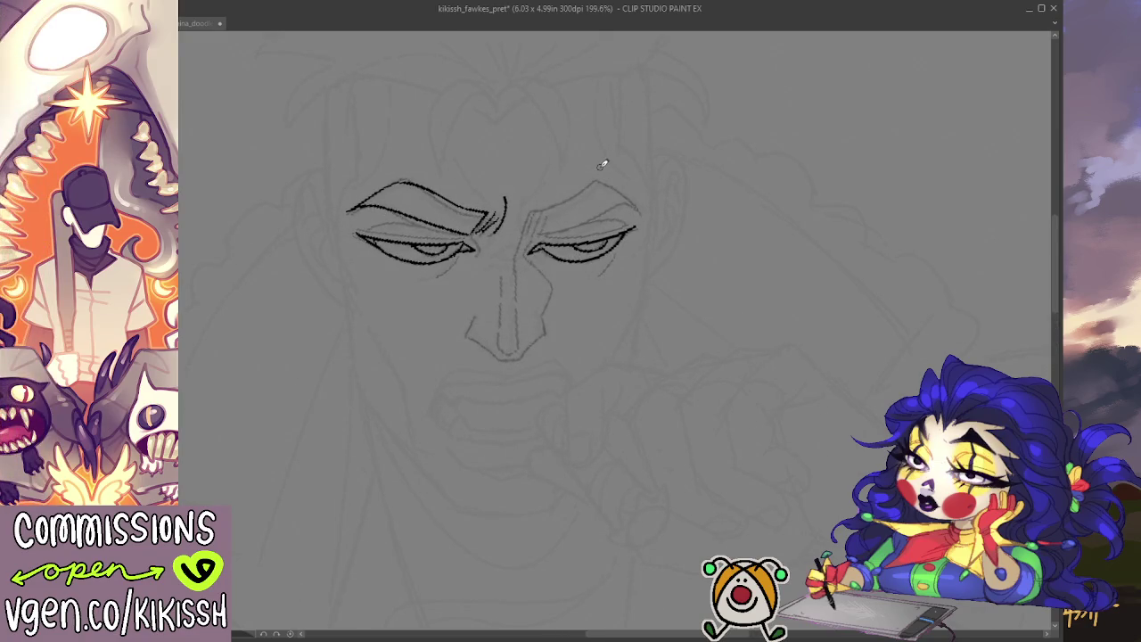
pyautogui.moveTo(547, 231); pyautogui.dragTo(640, 206)
pyautogui.moveTo(537, 212)
pyautogui.mouseDown()
pyautogui.moveTo(567, 202)
pyautogui.moveTo(646, 207)
pyautogui.mouseUp()
pyautogui.moveTo(540, 214); pyautogui.dragTo(528, 234)
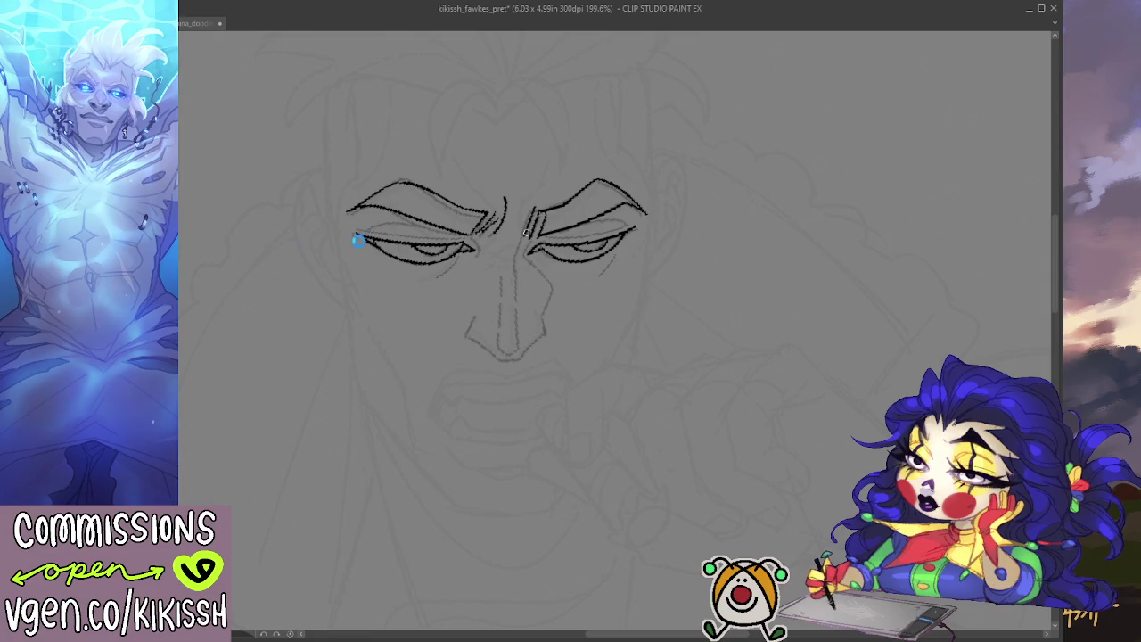
pyautogui.moveTo(484, 197); pyautogui.dragTo(607, 197)
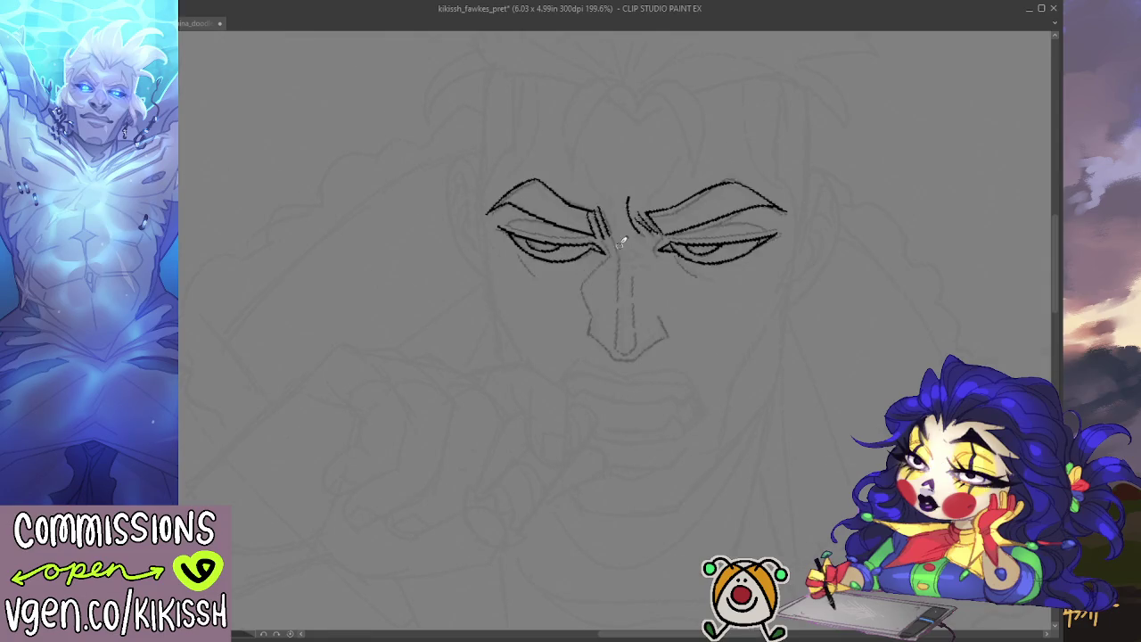
pyautogui.moveTo(617, 239)
pyautogui.mouseDown()
pyautogui.moveTo(620, 345)
pyautogui.moveTo(635, 332)
pyautogui.moveTo(635, 269)
pyautogui.moveTo(615, 256)
pyautogui.moveTo(584, 287)
pyautogui.moveTo(587, 337)
pyautogui.moveTo(614, 355)
pyautogui.moveTo(642, 354)
pyautogui.moveTo(662, 330)
pyautogui.moveTo(661, 309)
pyautogui.moveTo(668, 339)
pyautogui.mouseUp()
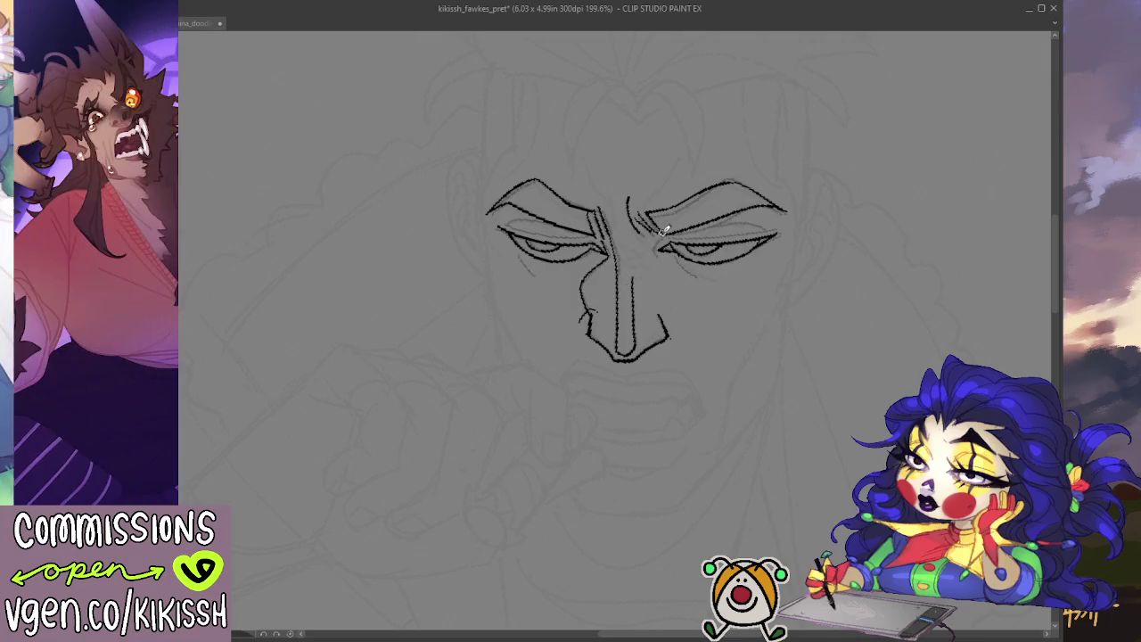
# - Mirror the view, reset to 100%, zoom to 150% and recentre the face
pyautogui.scroll(-1, 660, 211)
pyautogui.scroll(-1, 660, 211)
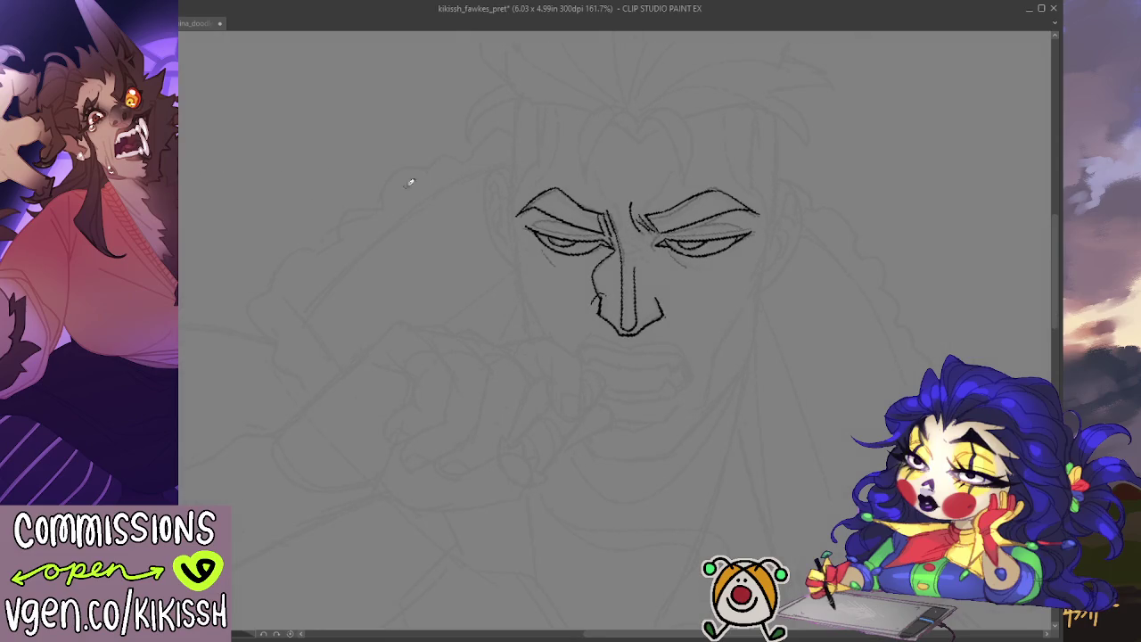
pyautogui.press('h')
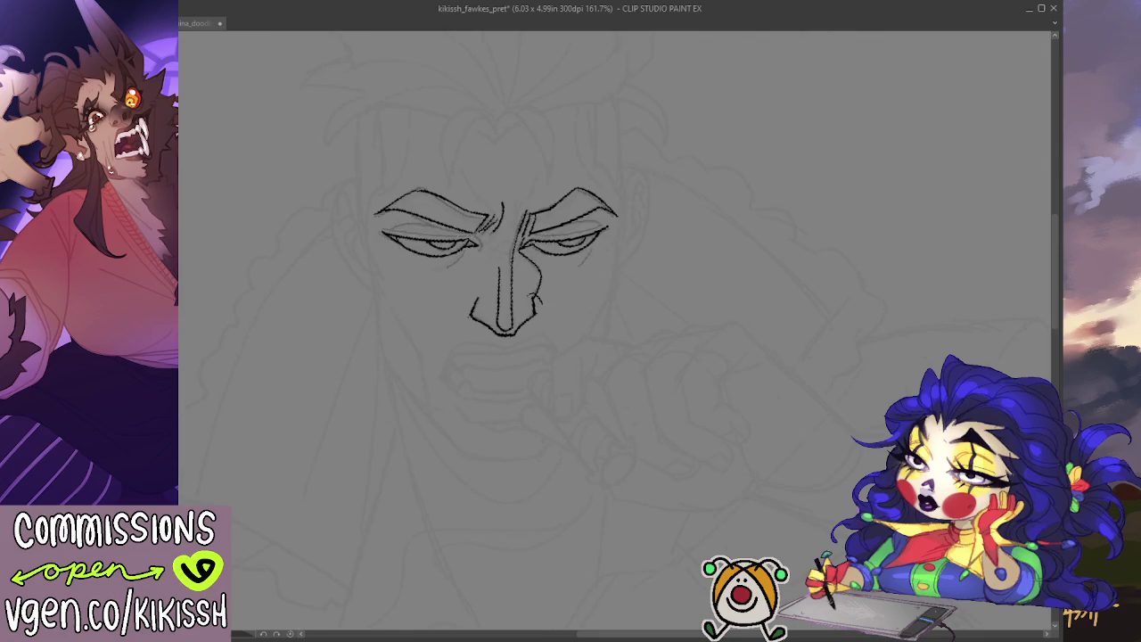
pyautogui.hotkey('ctrl', 'alt', '0')
pyautogui.hotkey('ctrl', '+')
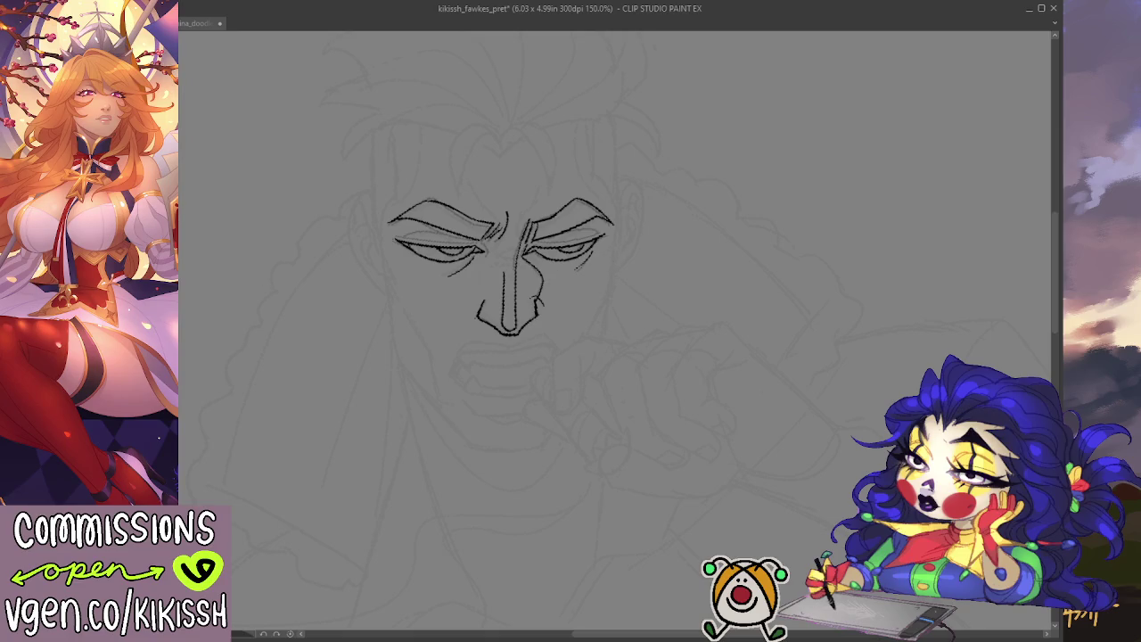
pyautogui.moveTo(567, 274); pyautogui.dragTo(674, 256)
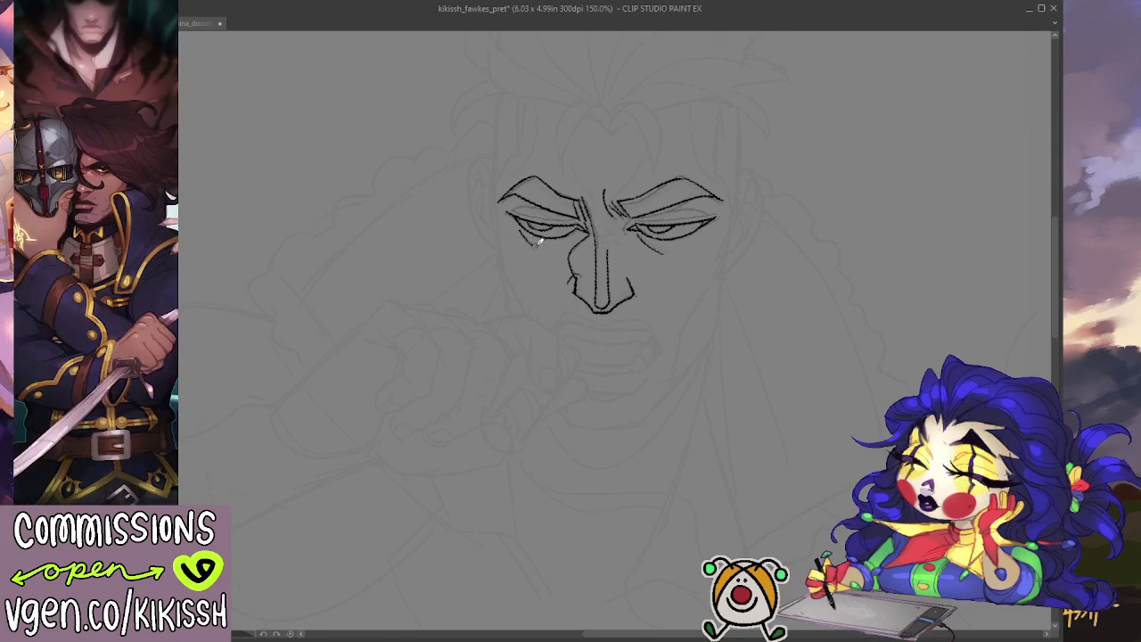
pyautogui.moveTo(730, 303); pyautogui.dragTo(739, 280)
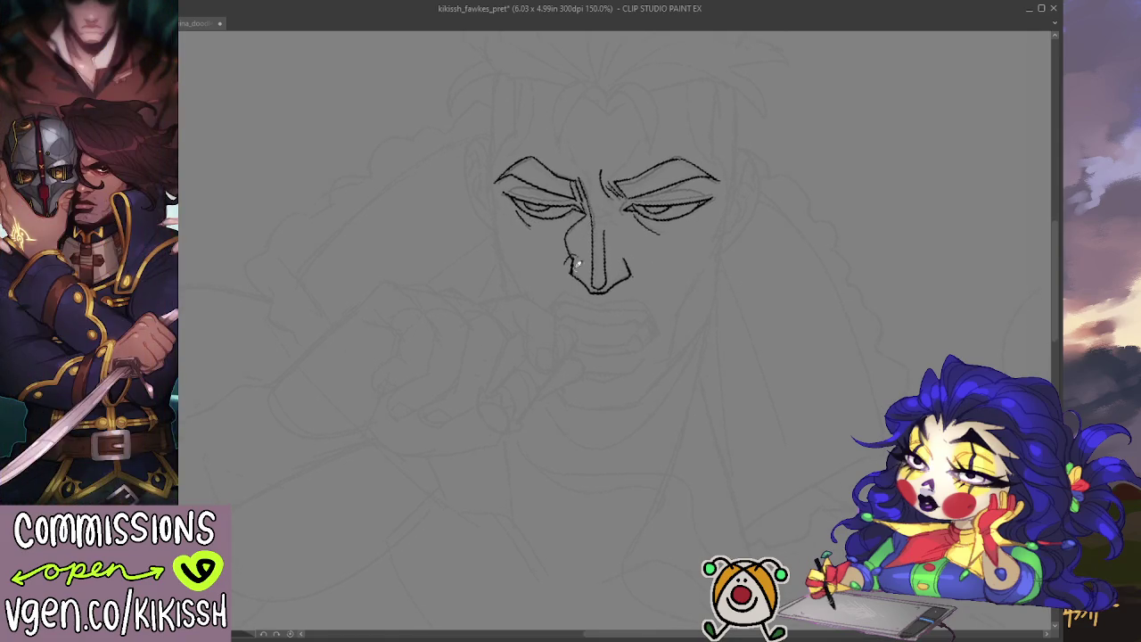
pyautogui.moveTo(603, 232); pyautogui.dragTo(605, 246)
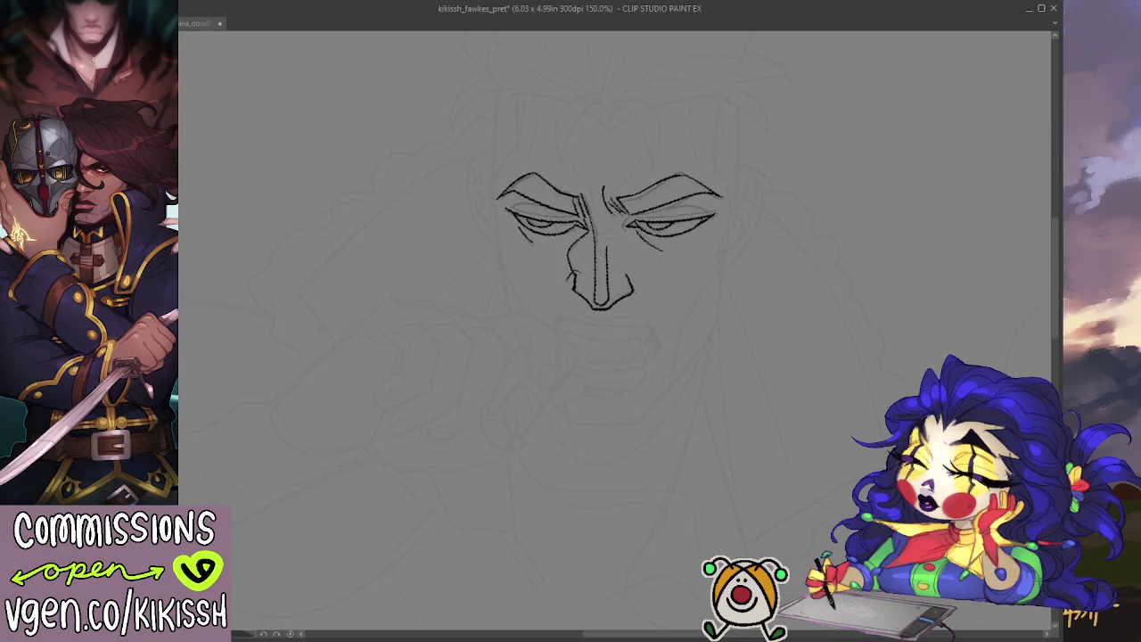
# - Undo stray strokes, add a right-eyebrow stroke, and ink a vertical cheek line beside the nose
pyautogui.hotkey('ctrl', 'z')
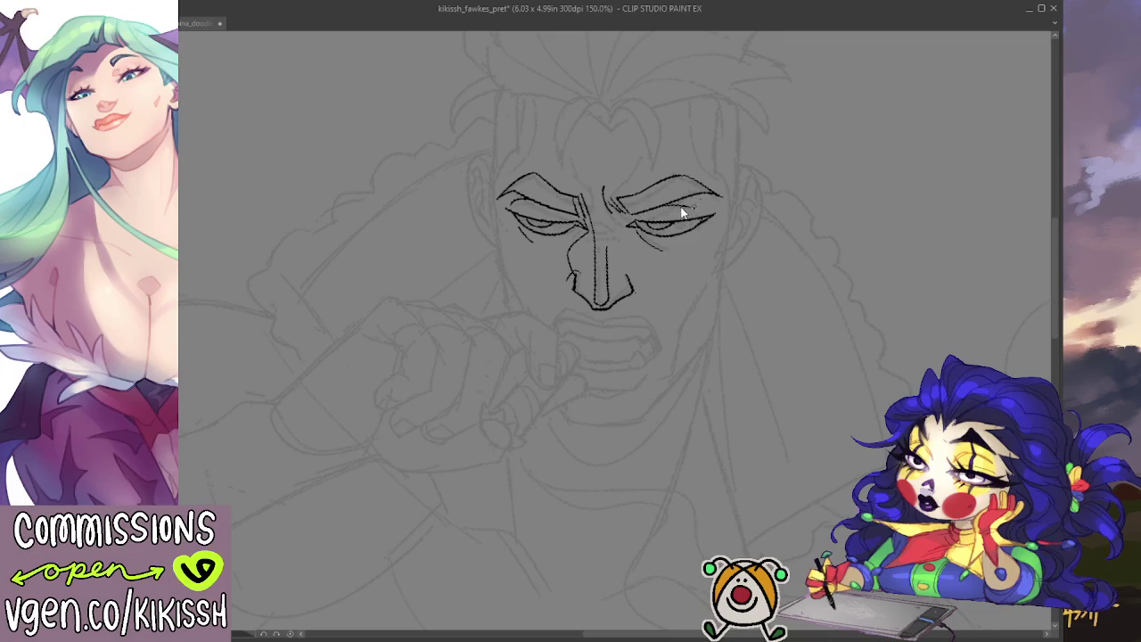
pyautogui.moveTo(664, 204); pyautogui.dragTo(718, 195)
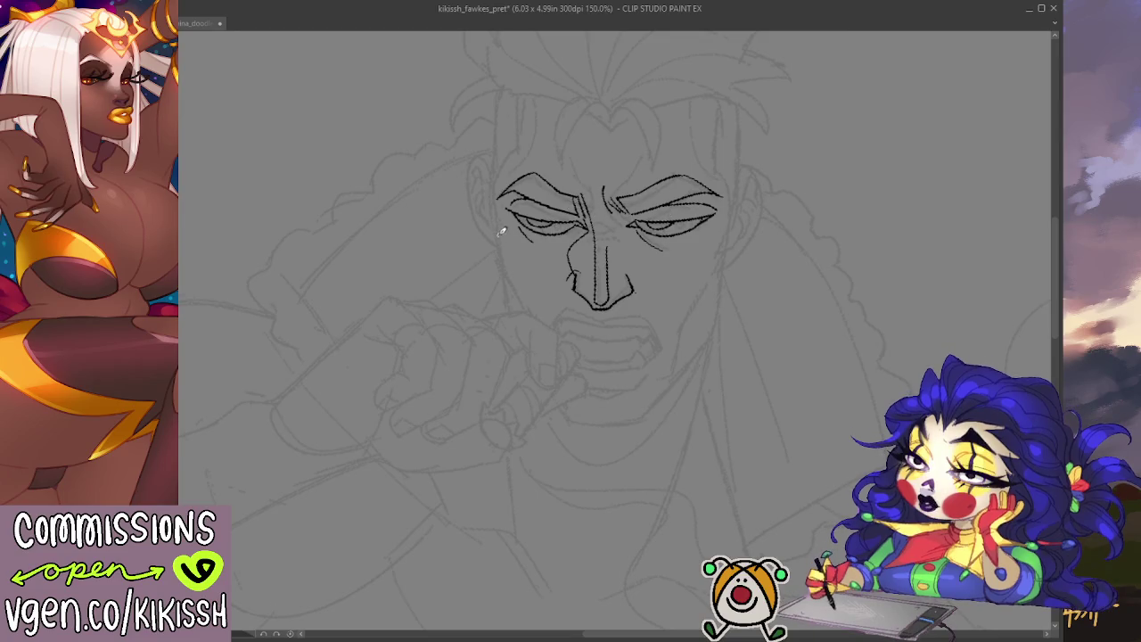
pyautogui.moveTo(500, 242); pyautogui.dragTo(503, 287)
pyautogui.hotkey('ctrl', 'z')
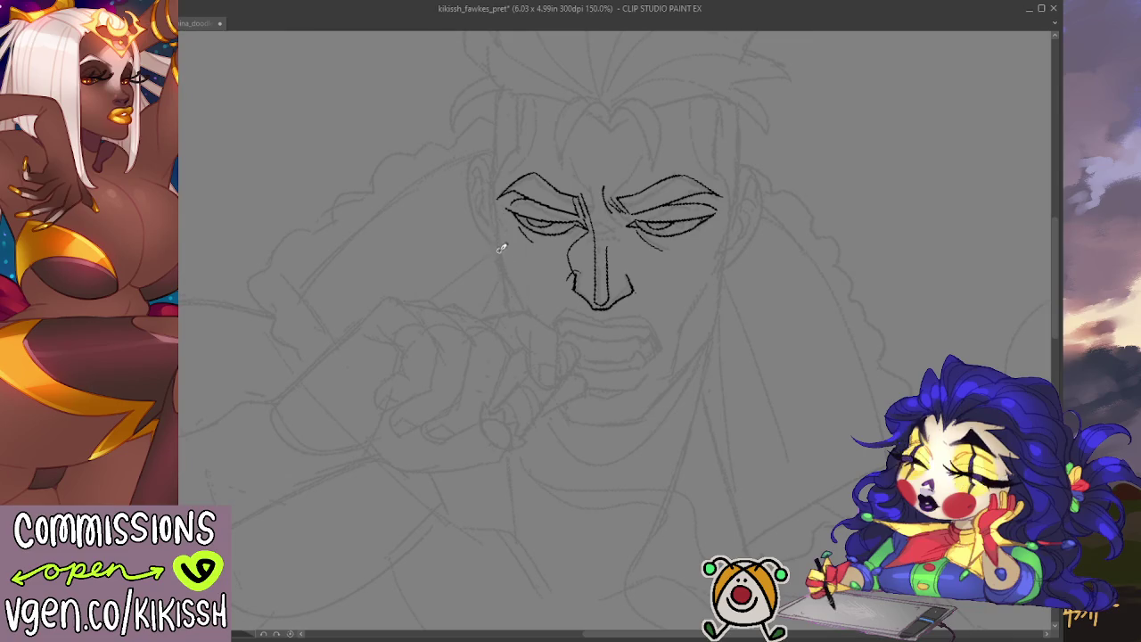
pyautogui.moveTo(501, 245); pyautogui.dragTo(499, 307)
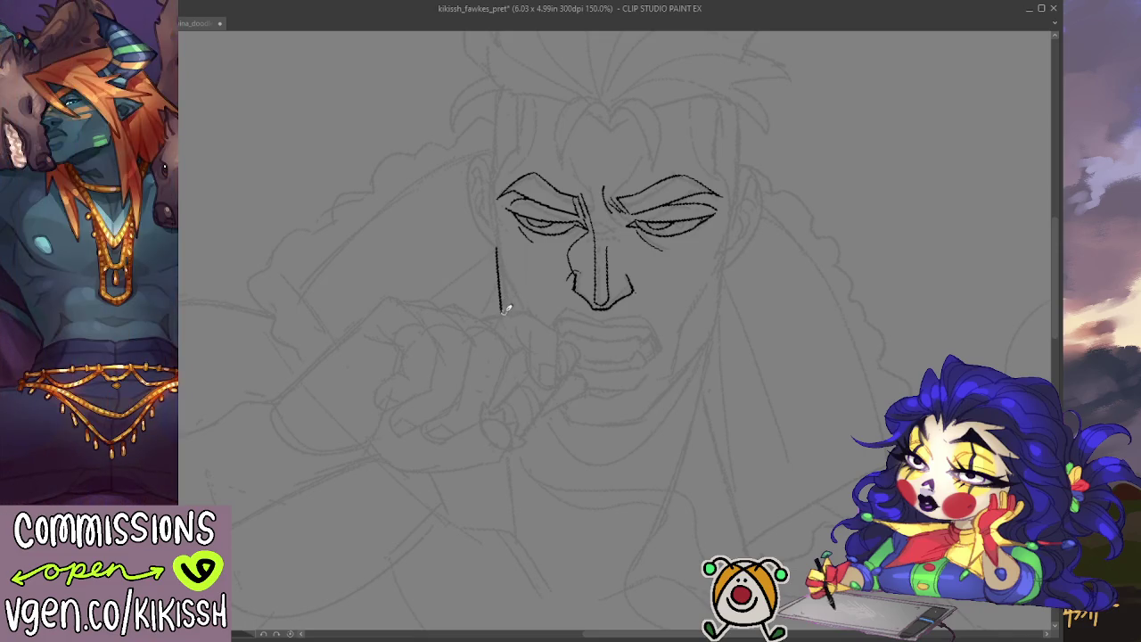
pyautogui.scroll(-1, 543, 278)
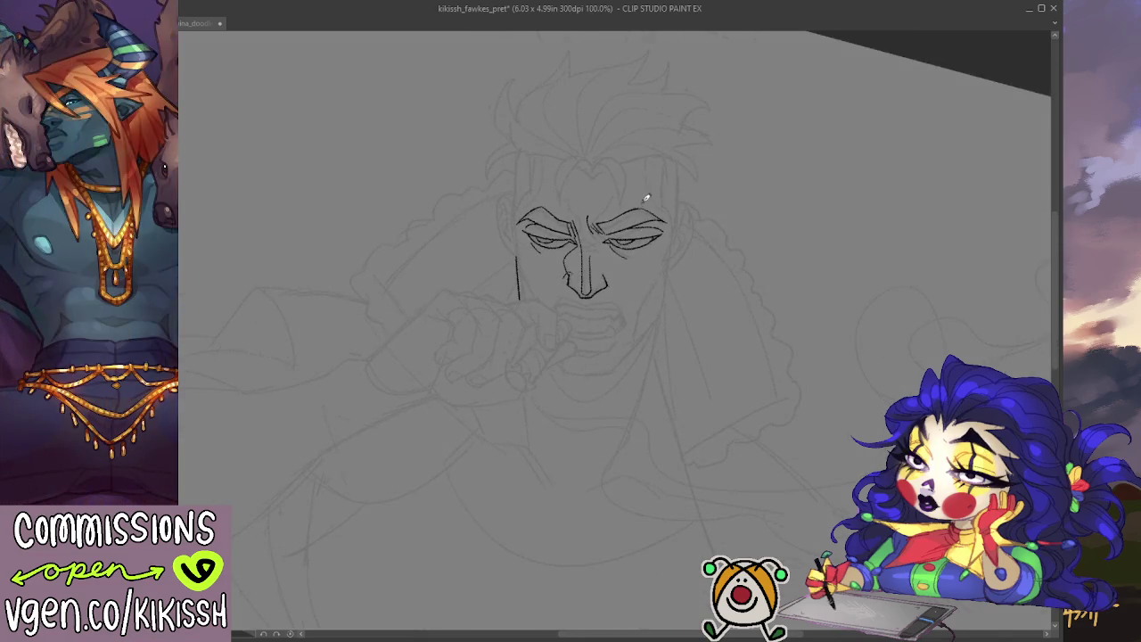
pyautogui.scroll(1, 647, 197)
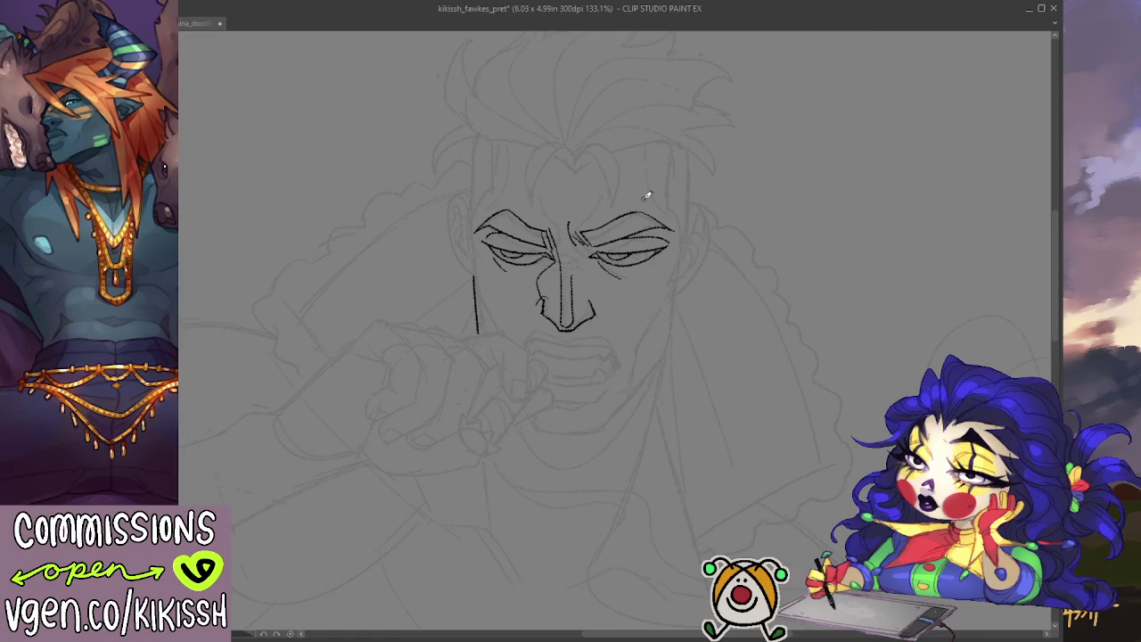
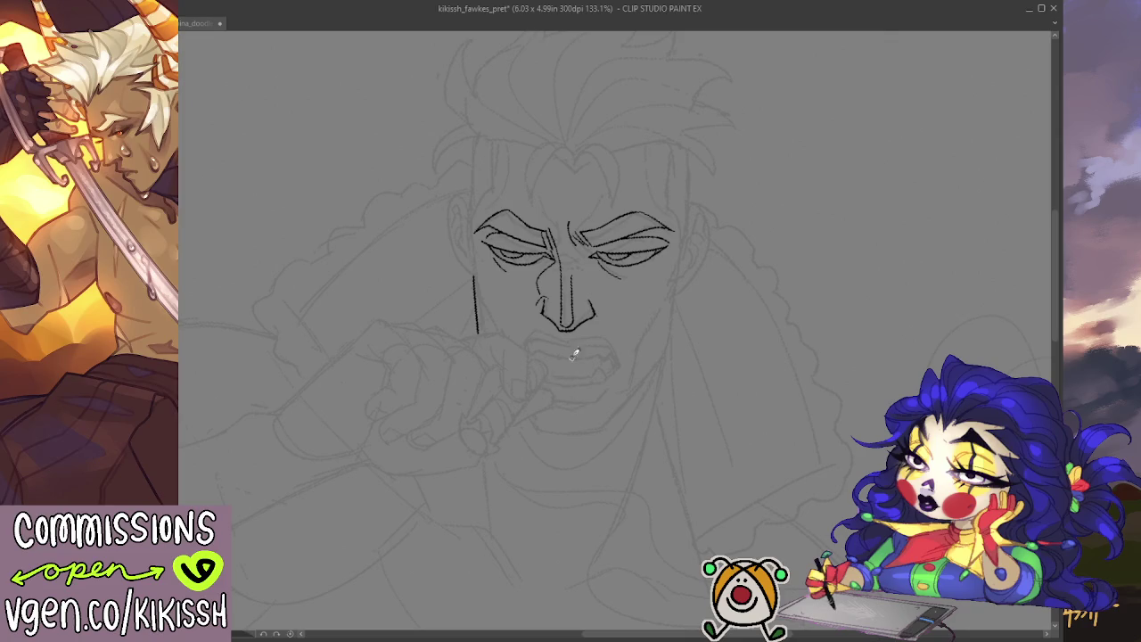
# - Ink the bent finger's top edge, fingertip loop and fingernail beside the mouth
pyautogui.moveTo(574, 354); pyautogui.dragTo(619, 313)
pyautogui.moveTo(510, 298)
pyautogui.mouseDown()
pyautogui.moveTo(572, 305)
pyautogui.moveTo(573, 353)
pyautogui.moveTo(550, 327)
pyautogui.mouseUp()
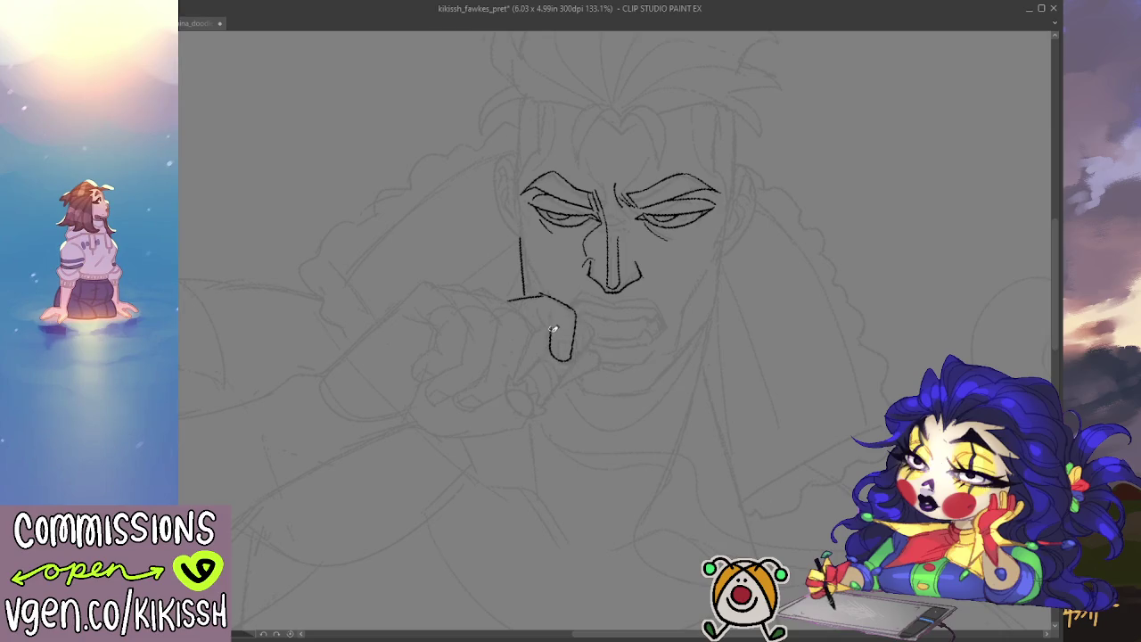
pyautogui.moveTo(538, 314); pyautogui.dragTo(549, 327)
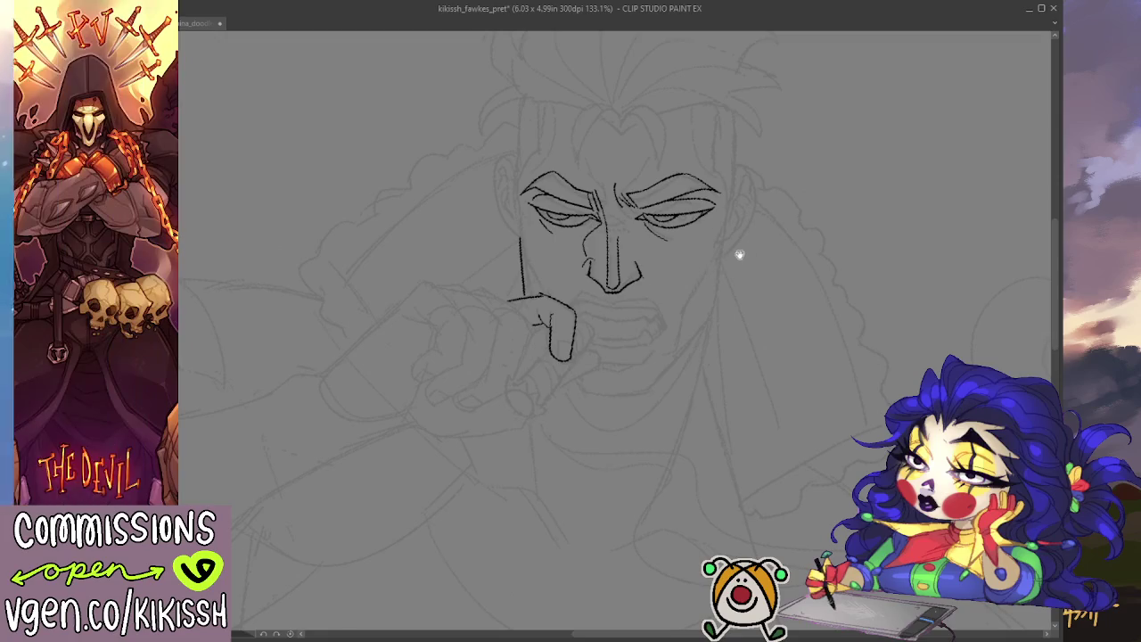
pyautogui.moveTo(738, 255); pyautogui.dragTo(722, 190)
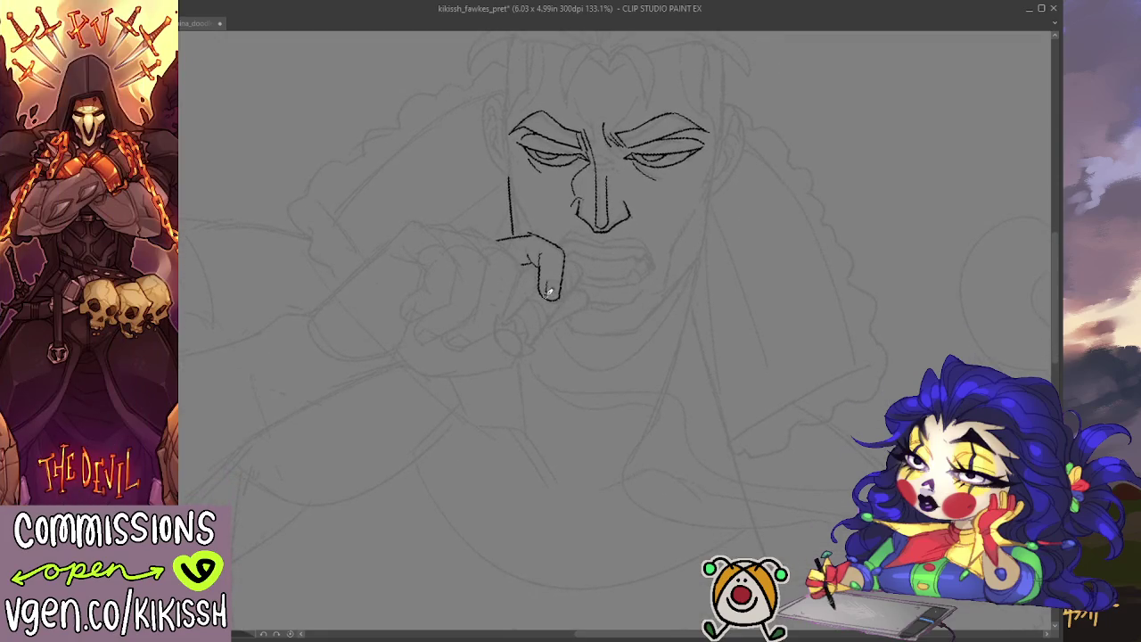
pyautogui.moveTo(546, 281); pyautogui.dragTo(559, 281)
pyautogui.moveTo(480, 225)
pyautogui.mouseDown()
pyautogui.moveTo(524, 261)
pyautogui.moveTo(502, 316)
pyautogui.moveTo(459, 347)
pyautogui.moveTo(445, 346)
pyautogui.moveTo(429, 314)
pyautogui.mouseUp()
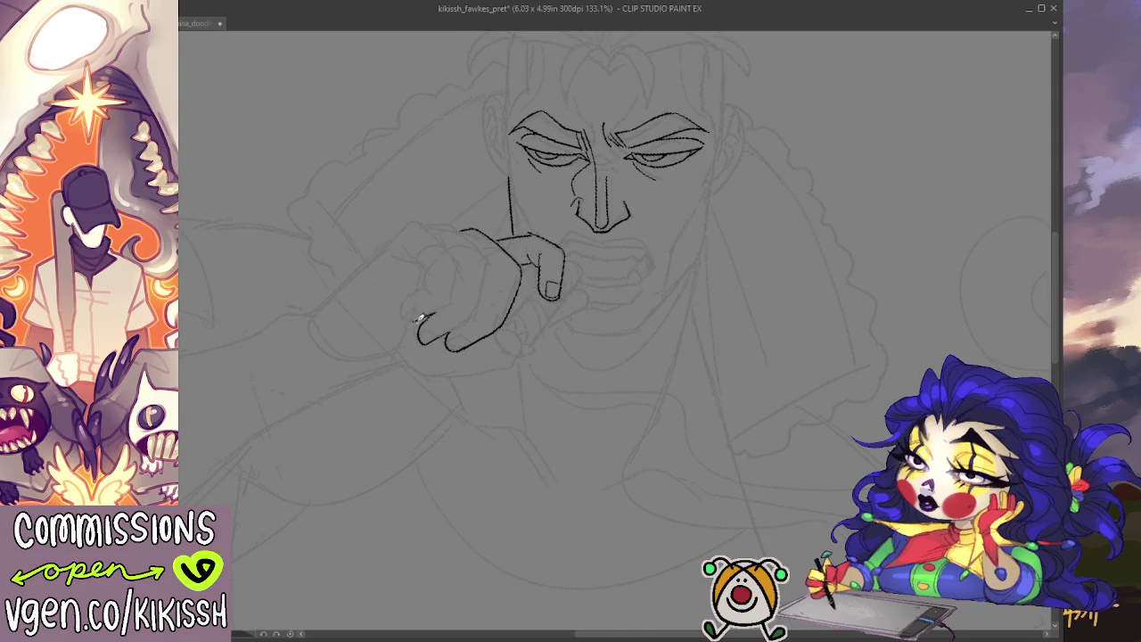
pyautogui.moveTo(413, 321)
pyautogui.mouseDown()
pyautogui.moveTo(429, 313)
pyautogui.moveTo(428, 294)
pyautogui.moveTo(403, 308)
pyautogui.moveTo(428, 284)
pyautogui.mouseUp()
pyautogui.hotkey('ctrl', 'z')
# - Mirror the canvas to check the hand, then save the drawing
pyautogui.moveTo(611, 277); pyautogui.dragTo(678, 331)
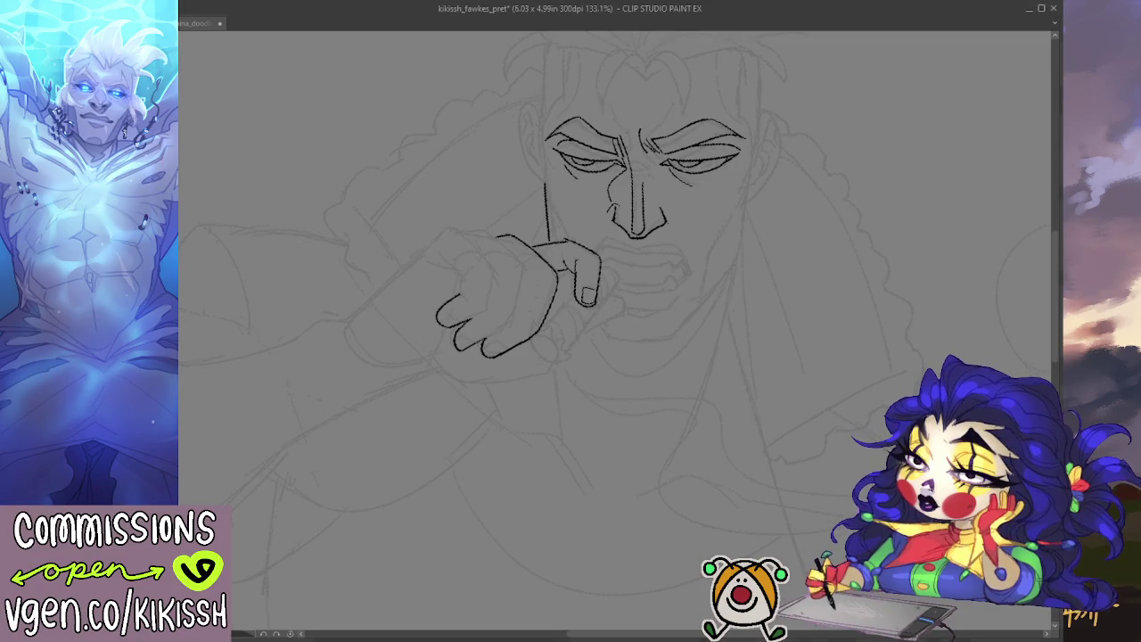
pyautogui.press('h')
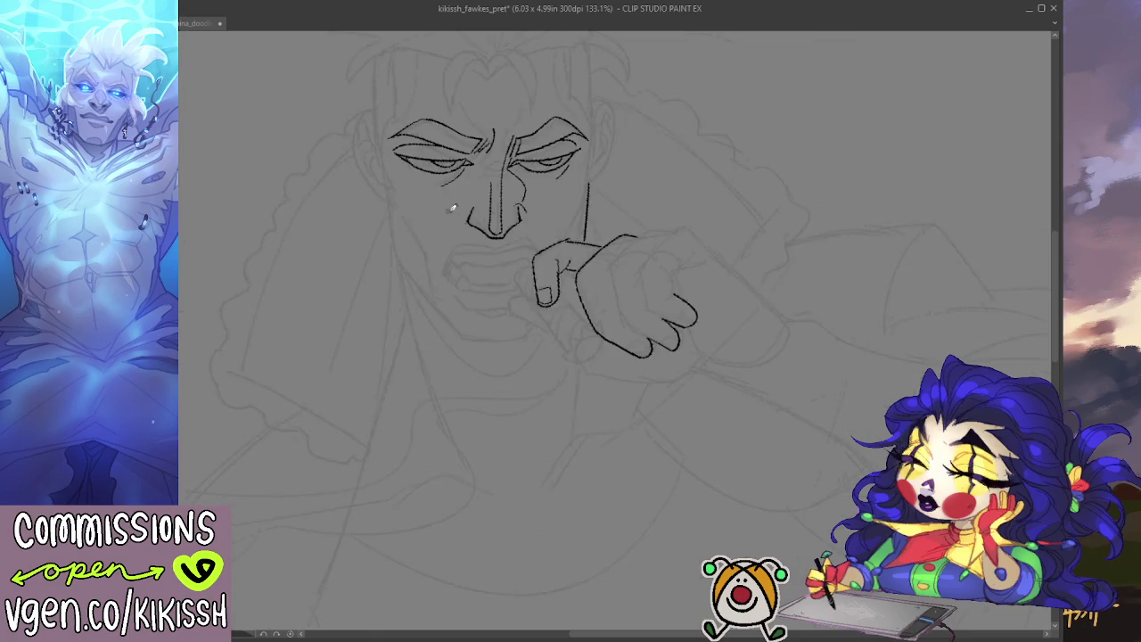
pyautogui.moveTo(696, 267); pyautogui.dragTo(710, 307)
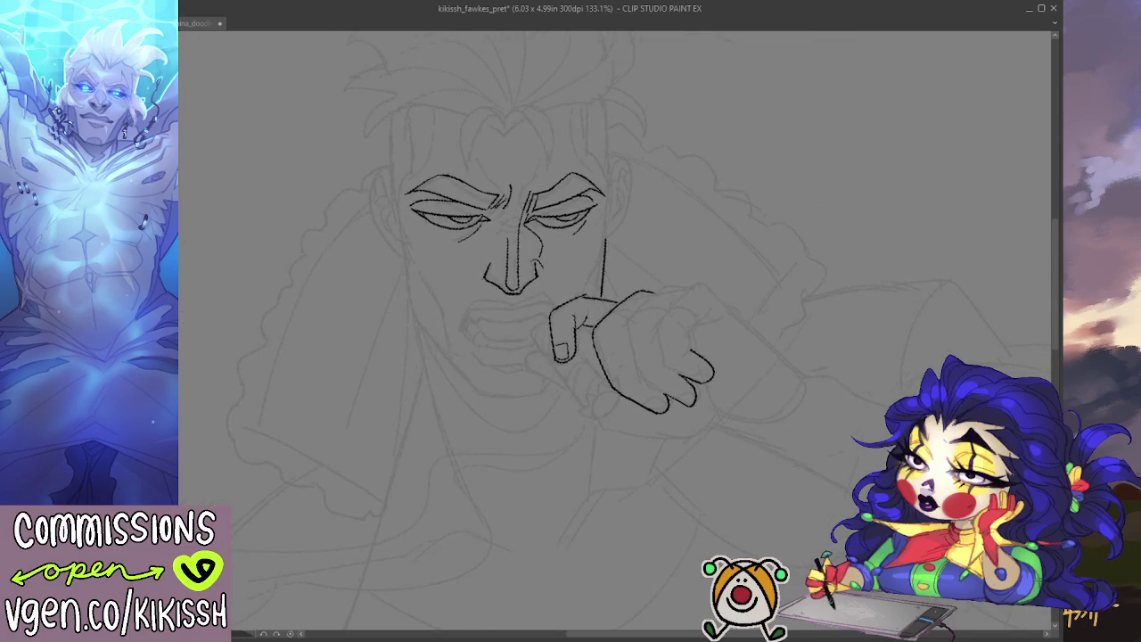
pyautogui.hotkey('ctrl', 's')
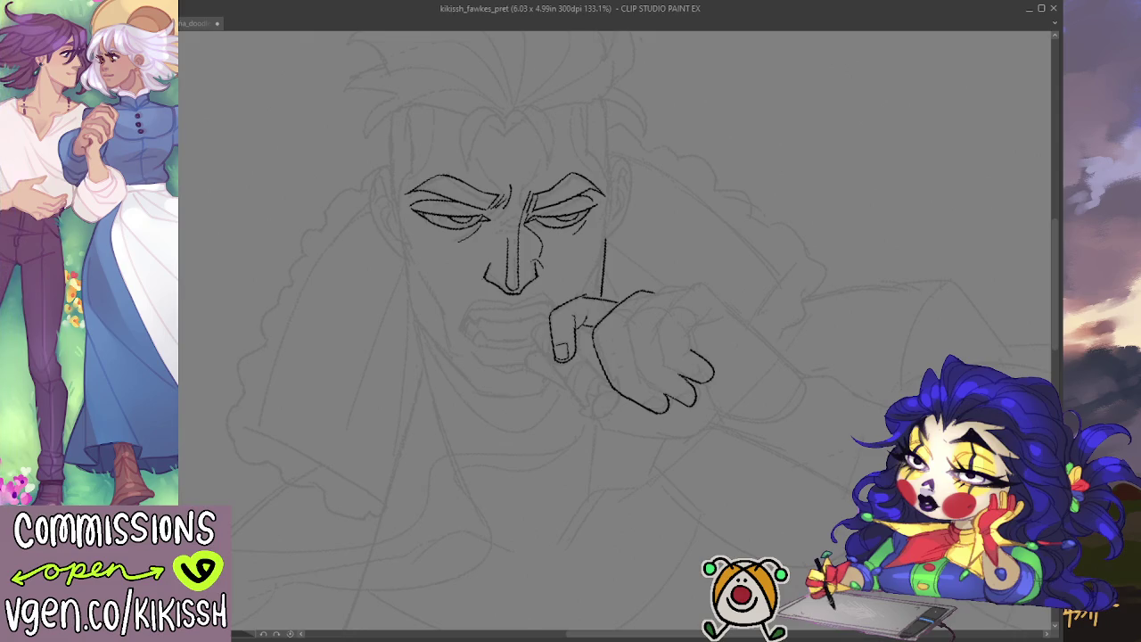
# - Begin inking the lower lip to the left of the finger
pyautogui.moveTo(460, 336); pyautogui.dragTo(537, 348)
pyautogui.hotkey('ctrl', 'z')
pyautogui.moveTo(457, 331); pyautogui.dragTo(522, 347)
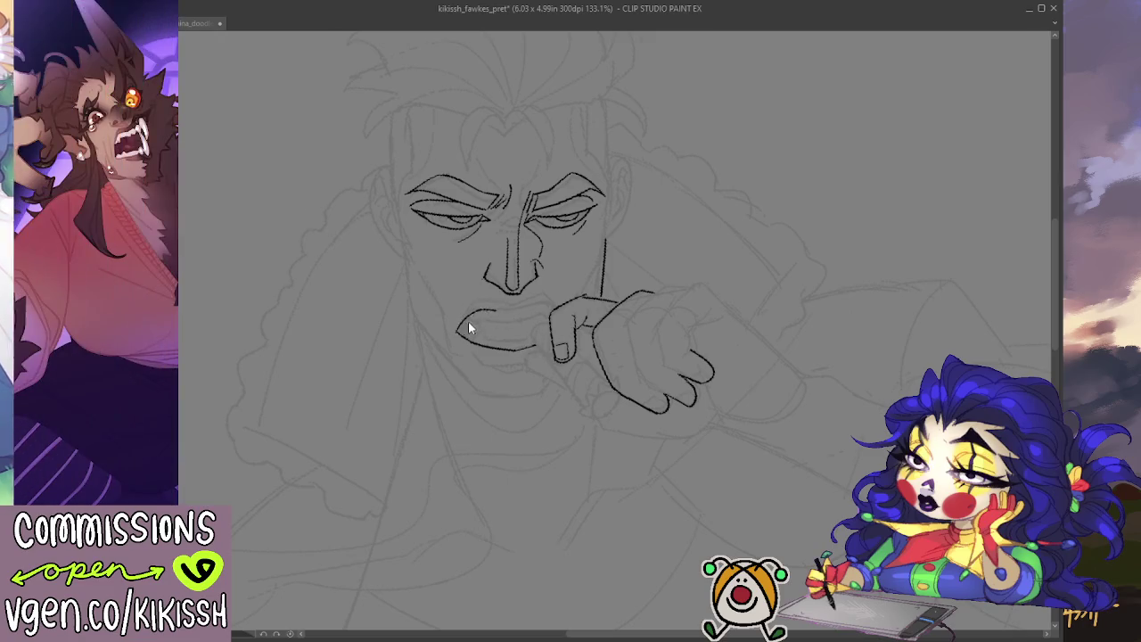
# - Ink the curves of the lower and upper lips across the mouth
pyautogui.moveTo(457, 331)
pyautogui.mouseDown()
pyautogui.moveTo(481, 310)
pyautogui.moveTo(557, 304)
pyautogui.mouseUp()
pyautogui.press('h')
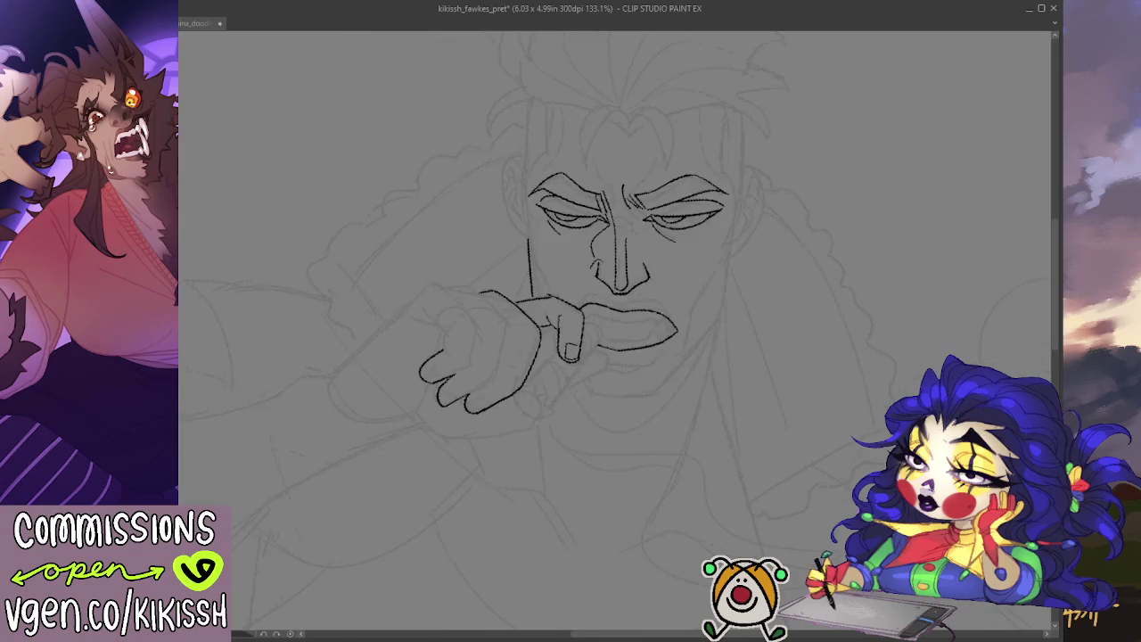
pyautogui.press('h')
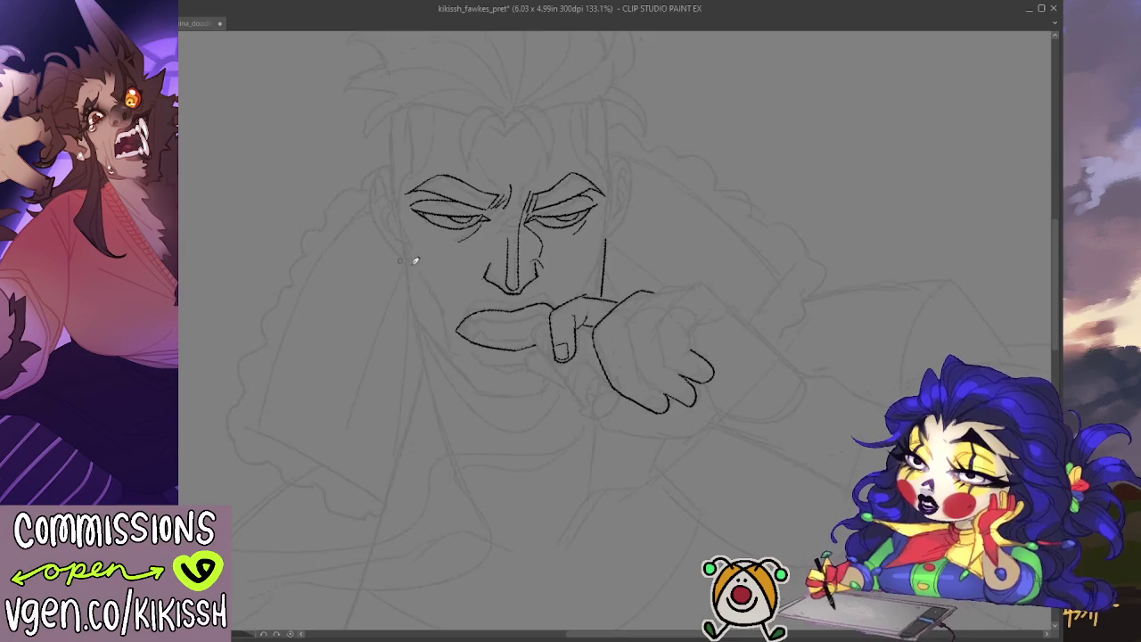
pyautogui.moveTo(458, 330)
pyautogui.mouseDown()
pyautogui.moveTo(473, 309)
pyautogui.moveTo(550, 305)
pyautogui.mouseUp()
pyautogui.hotkey('ctrl', 'z')
pyautogui.moveTo(486, 308)
pyautogui.mouseDown()
pyautogui.moveTo(560, 305)
pyautogui.moveTo(542, 299)
pyautogui.moveTo(459, 328)
pyautogui.mouseUp()
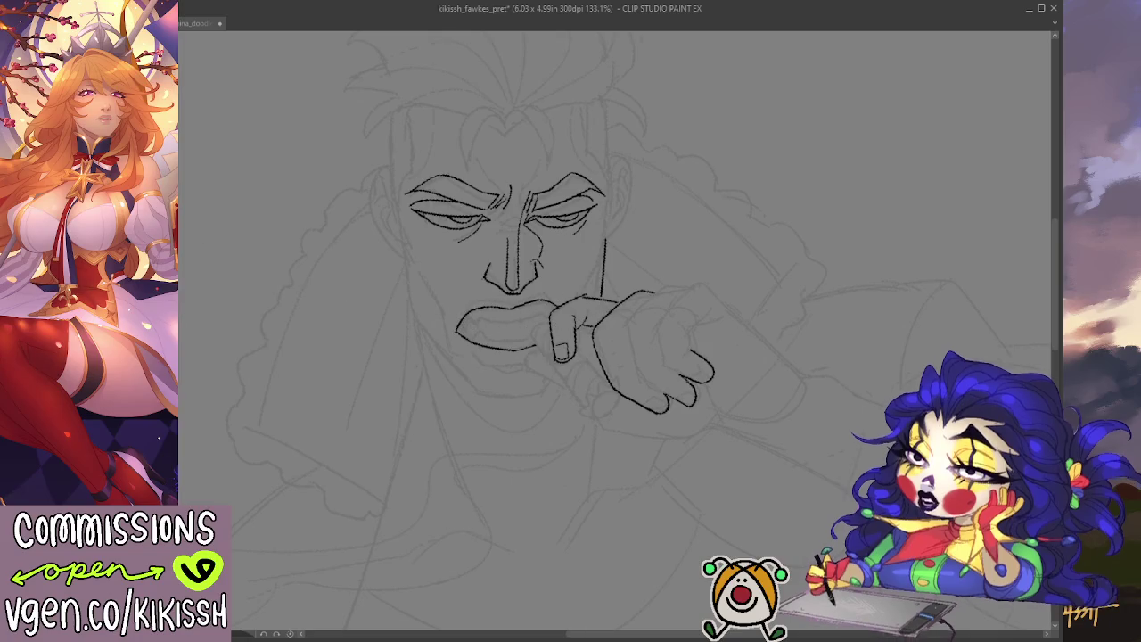
# - On the mirrored canvas, ink and darken the far-side lip line to its corner
pyautogui.press('h')
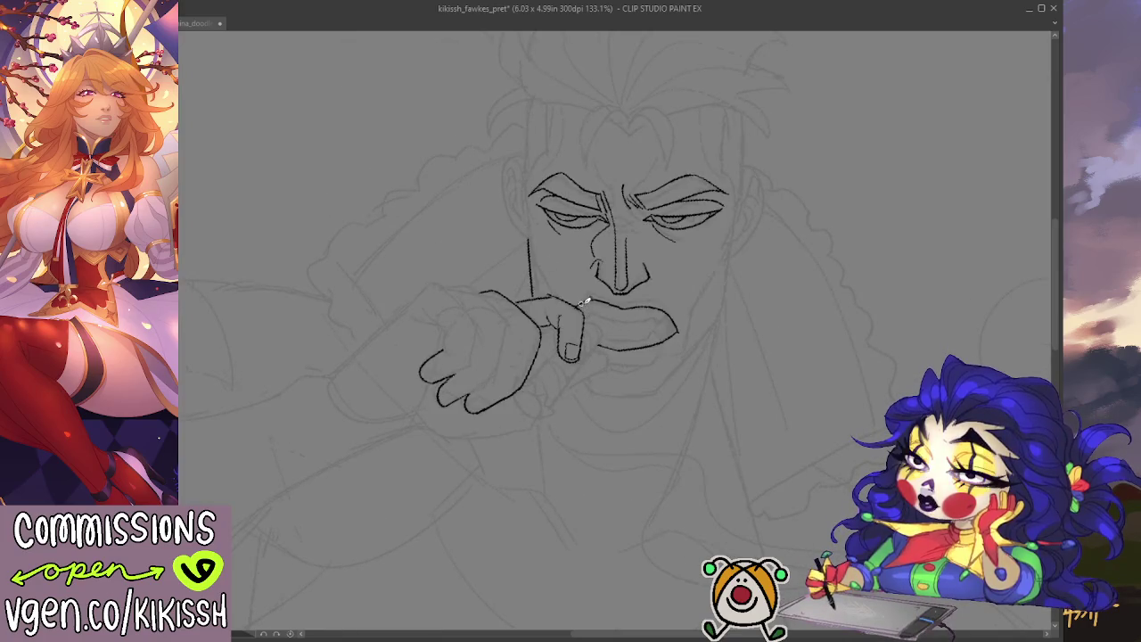
pyautogui.moveTo(586, 310); pyautogui.dragTo(673, 315)
pyautogui.moveTo(594, 308); pyautogui.dragTo(656, 314)
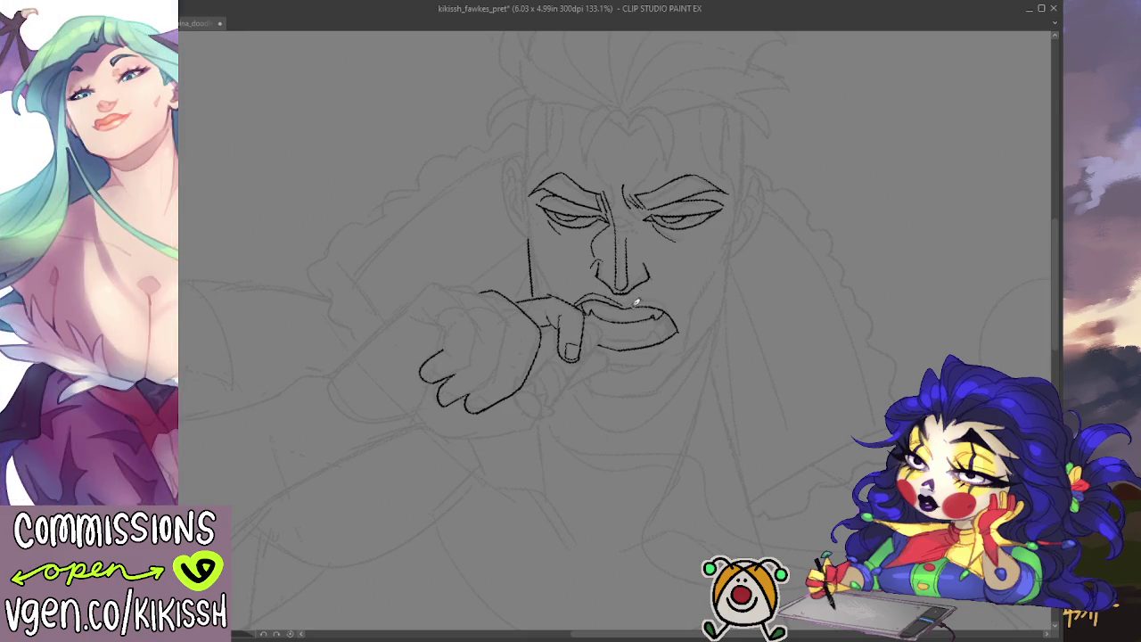
pyautogui.moveTo(626, 301); pyautogui.dragTo(677, 317)
pyautogui.press('h')
pyautogui.moveTo(698, 307); pyautogui.dragTo(718, 257)
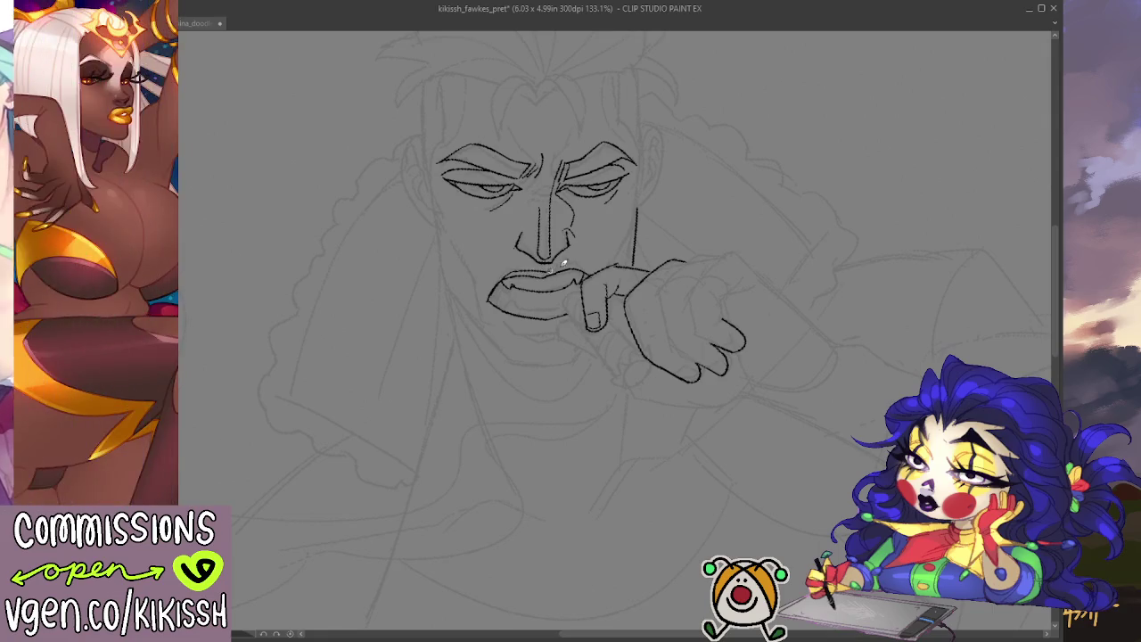
# - Ink the upper lip edge and a stroke below the lower lip, then show vitamina_doodle
pyautogui.moveTo(528, 266); pyautogui.dragTo(595, 273)
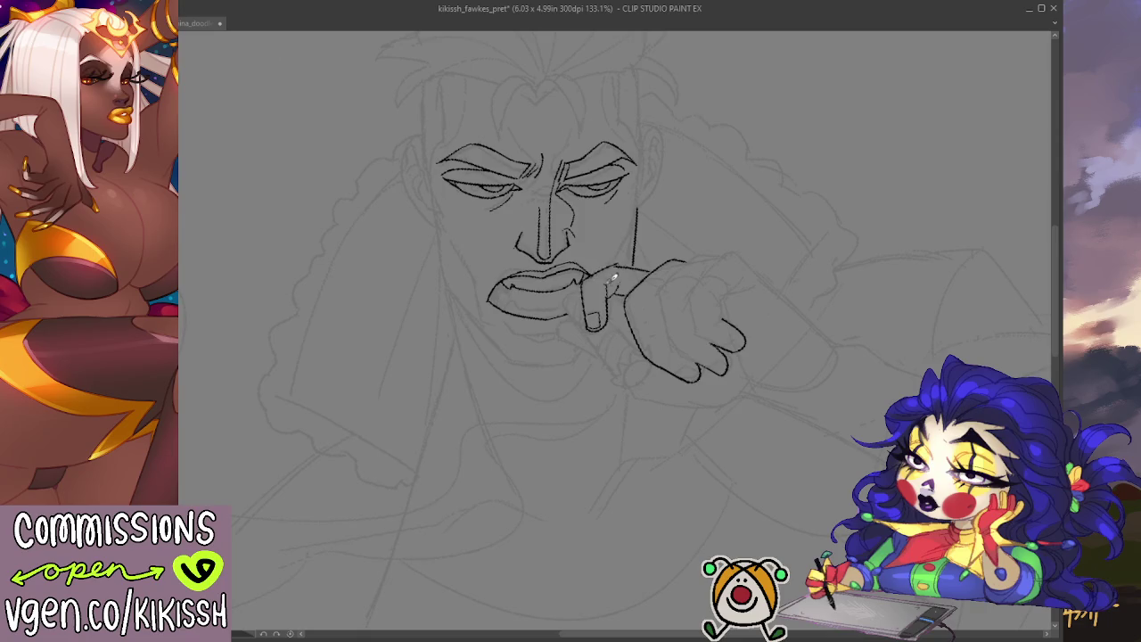
pyautogui.scroll(-1, 650, 288)
pyautogui.moveTo(510, 304)
pyautogui.mouseDown()
pyautogui.moveTo(523, 318)
pyautogui.moveTo(564, 318)
pyautogui.mouseUp()
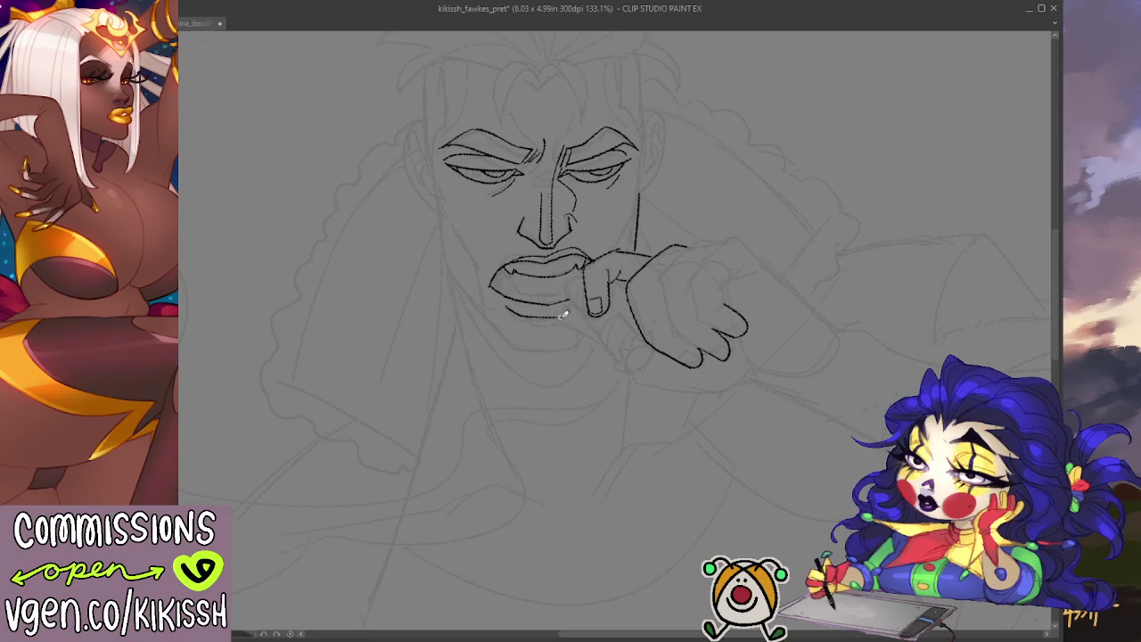
pyautogui.moveTo(508, 301); pyautogui.dragTo(563, 318)
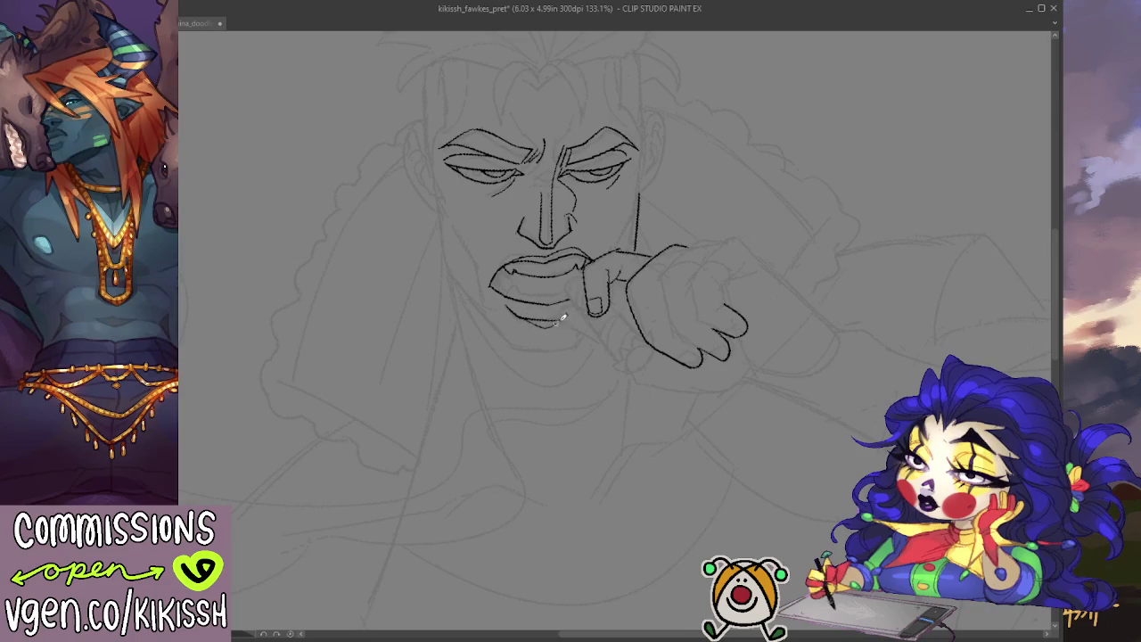
pyautogui.press('h')
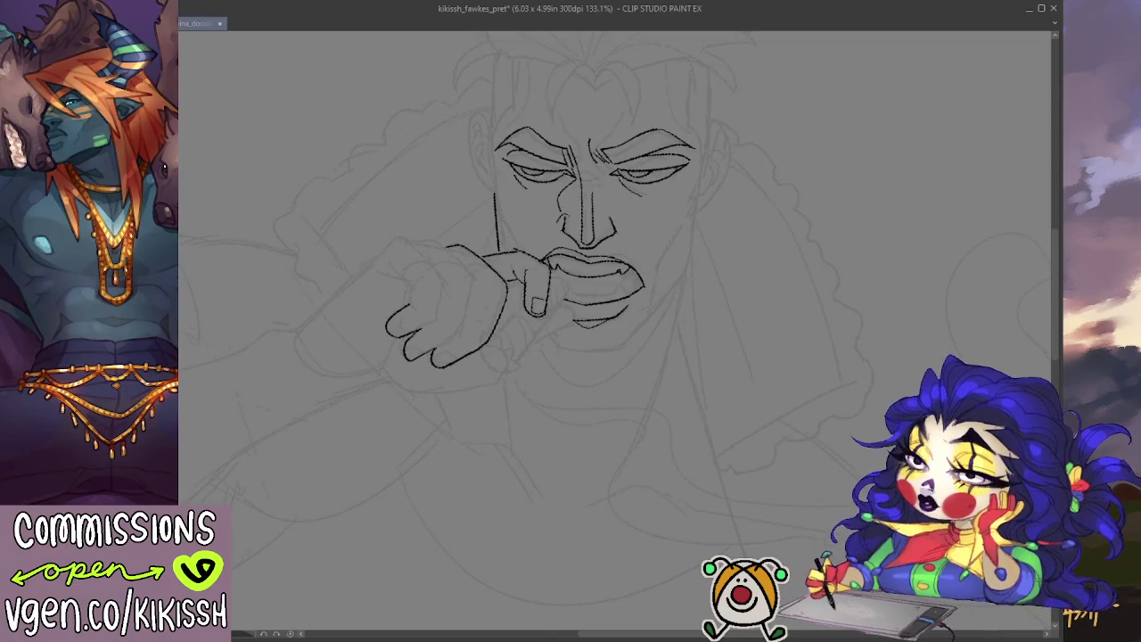
pyautogui.hotkey('ctrl', 'Tab')
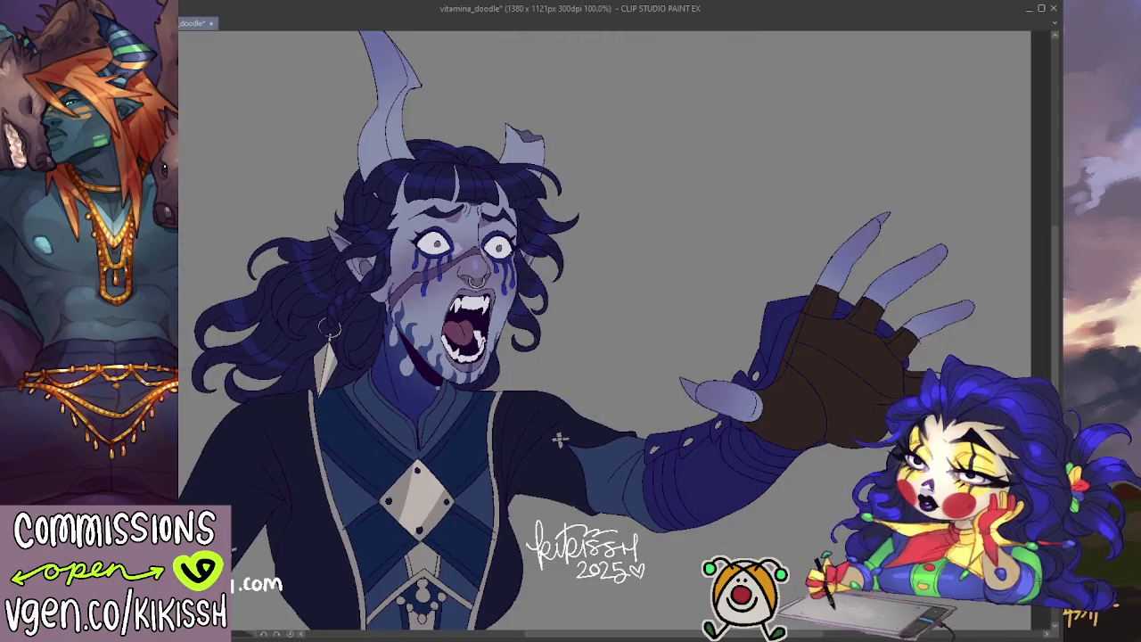
# - Back in the man's lineart, ink the jaw line and the line under the chin
pyautogui.hotkey('ctrl', 'Tab')
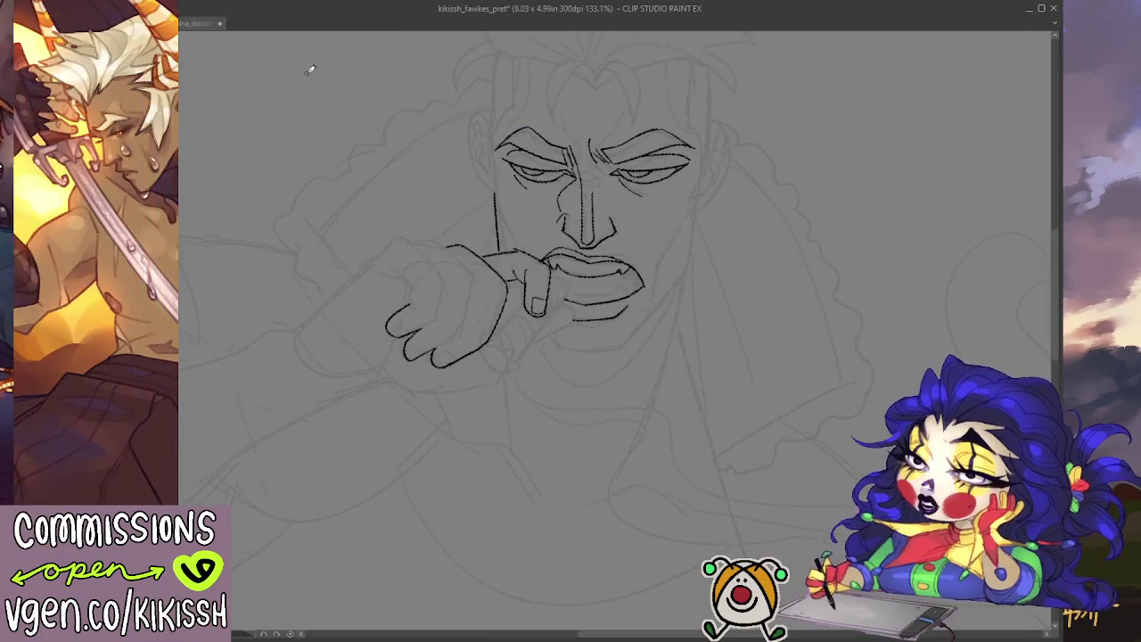
pyautogui.moveTo(626, 324); pyautogui.dragTo(621, 348)
pyautogui.moveTo(690, 230)
pyautogui.mouseDown()
pyautogui.moveTo(686, 297)
pyautogui.moveTo(631, 351)
pyautogui.mouseUp()
pyautogui.hotkey('ctrl', 'z')
pyautogui.moveTo(683, 297)
pyautogui.mouseDown()
pyautogui.moveTo(627, 360)
pyautogui.moveTo(558, 369)
pyautogui.moveTo(624, 367)
pyautogui.mouseUp()
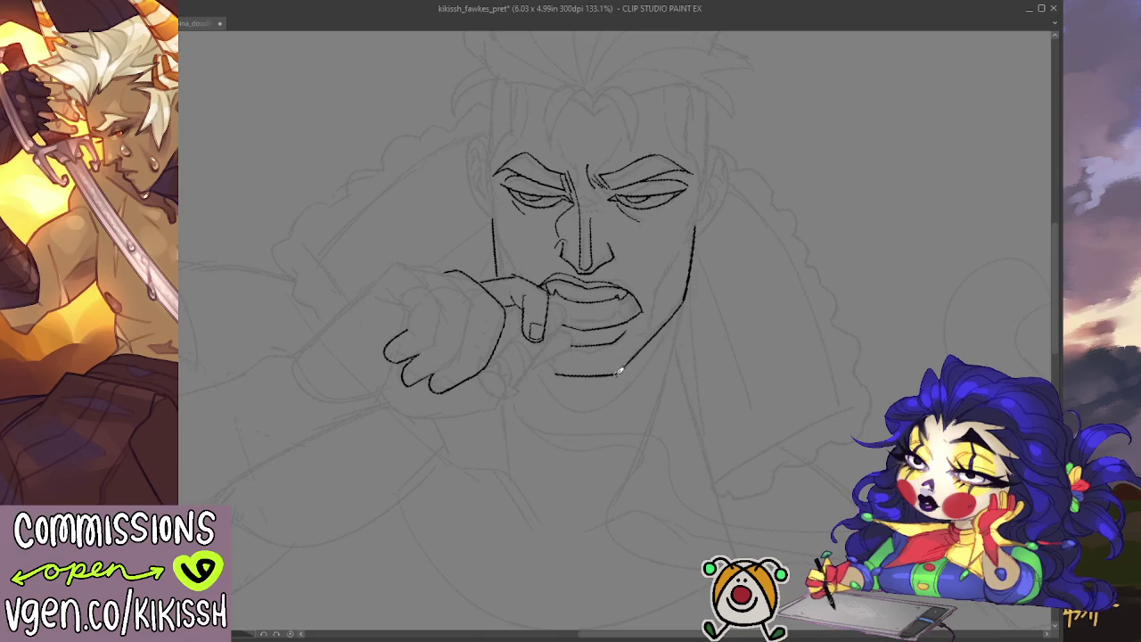
pyautogui.hotkey('ctrl', 'z')
pyautogui.moveTo(552, 371); pyautogui.dragTo(623, 363)
pyautogui.moveTo(554, 362); pyautogui.dragTo(624, 363)
pyautogui.hotkey('ctrl', 'z')
pyautogui.moveTo(553, 364)
pyautogui.mouseDown()
pyautogui.moveTo(623, 365)
pyautogui.moveTo(691, 296)
pyautogui.mouseUp()
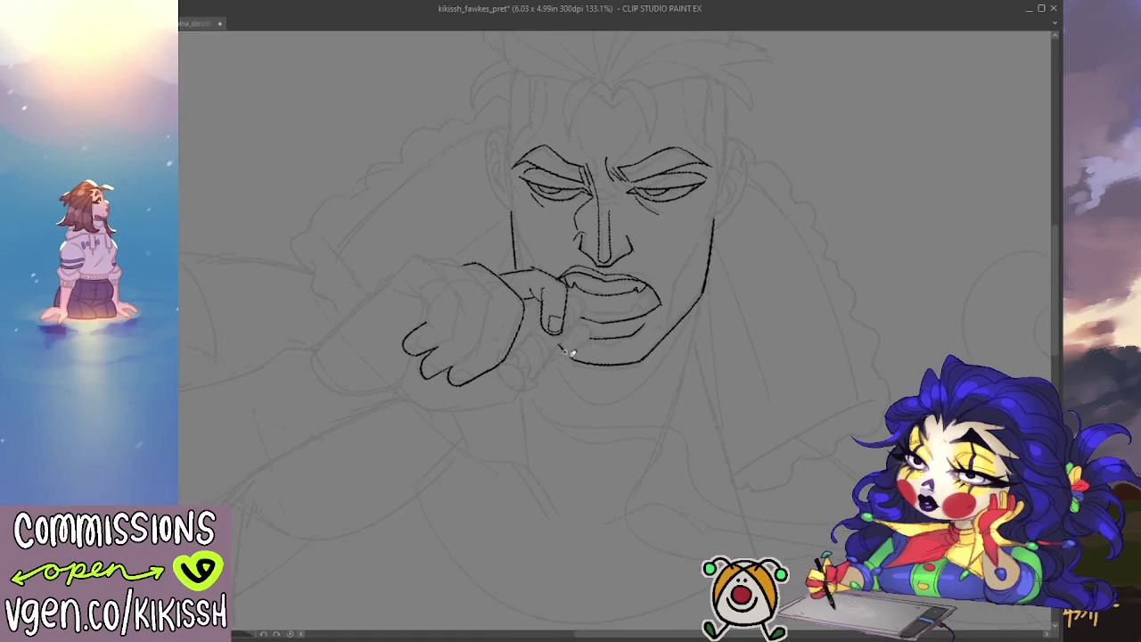
# - Ink a line inside the hand, then lasso the left eye and nose area and deselect
pyautogui.hscroll(-2, 430, 266)
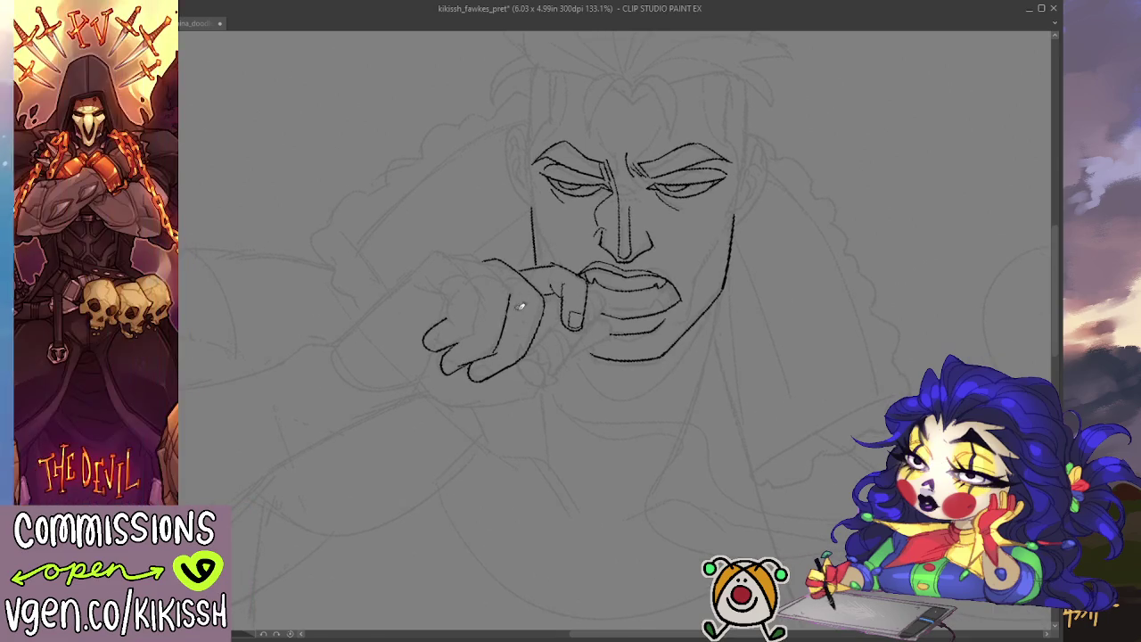
pyautogui.moveTo(489, 354)
pyautogui.mouseDown()
pyautogui.moveTo(514, 291)
pyautogui.moveTo(462, 253)
pyautogui.mouseUp()
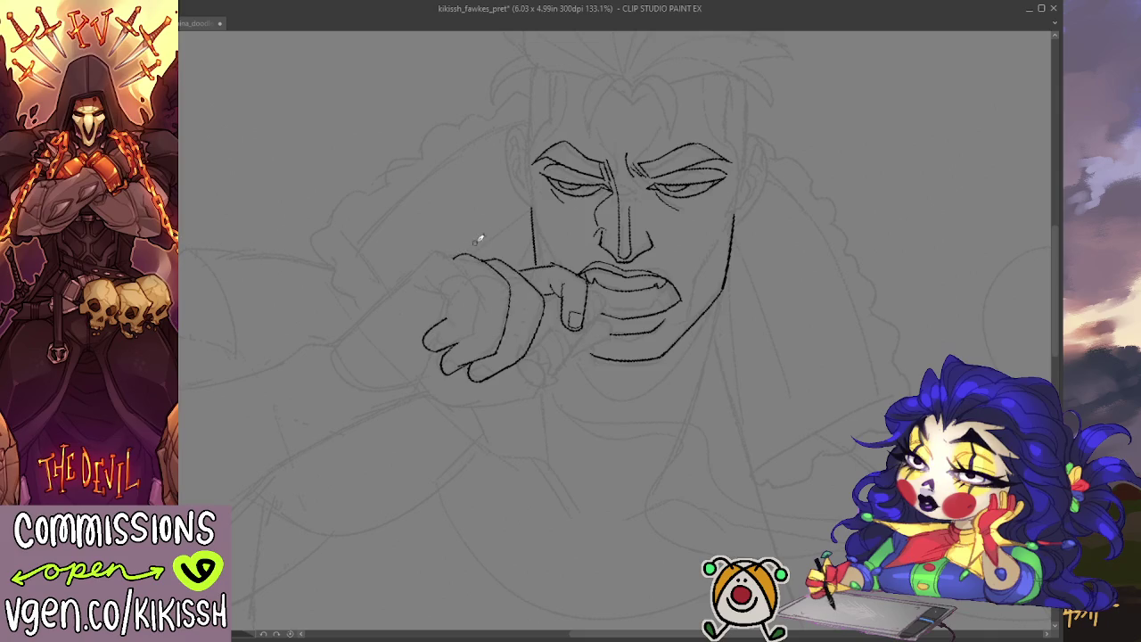
pyautogui.moveTo(630, 250); pyautogui.dragTo(646, 260)
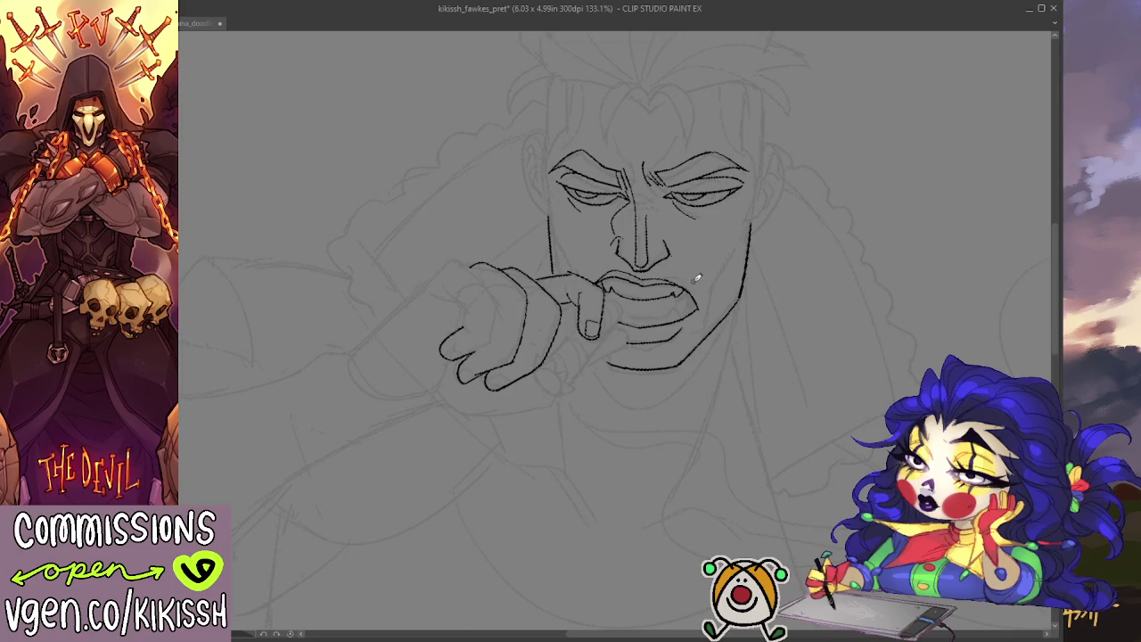
pyautogui.scroll(-1, 697, 278)
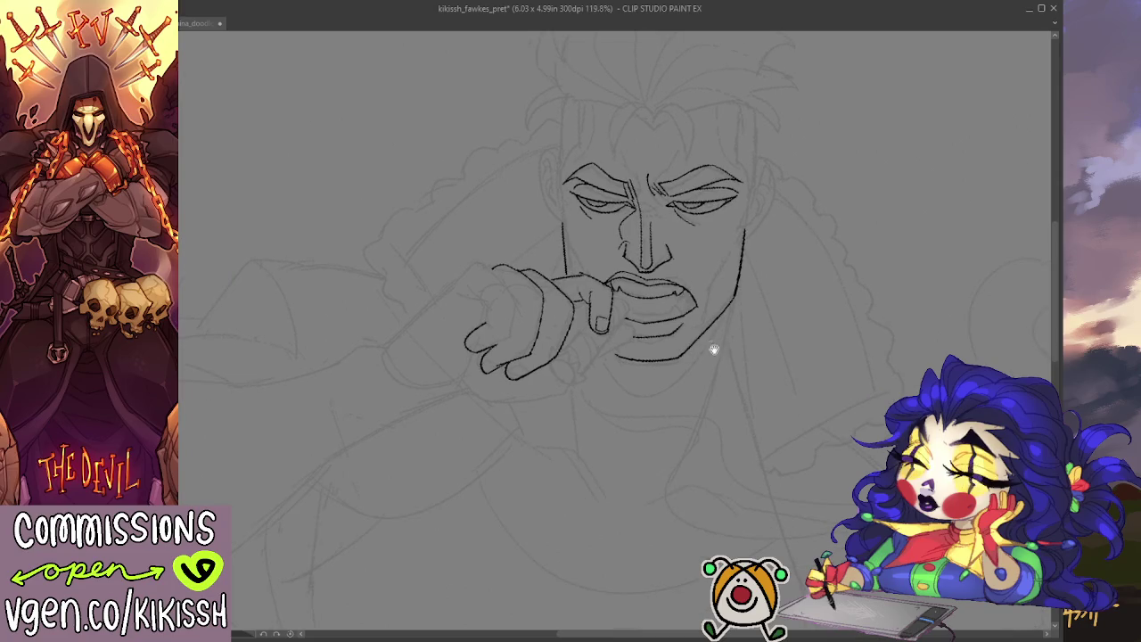
pyautogui.moveTo(713, 348); pyautogui.dragTo(736, 434)
pyautogui.scroll(1, 725, 403)
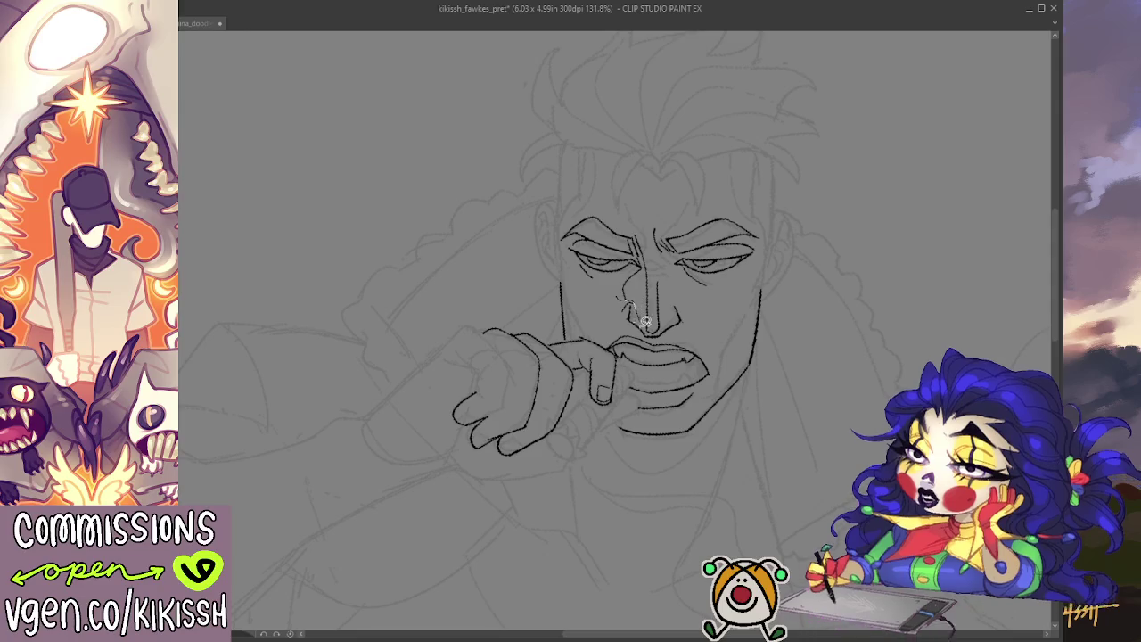
pyautogui.moveTo(653, 328); pyautogui.dragTo(579, 275)
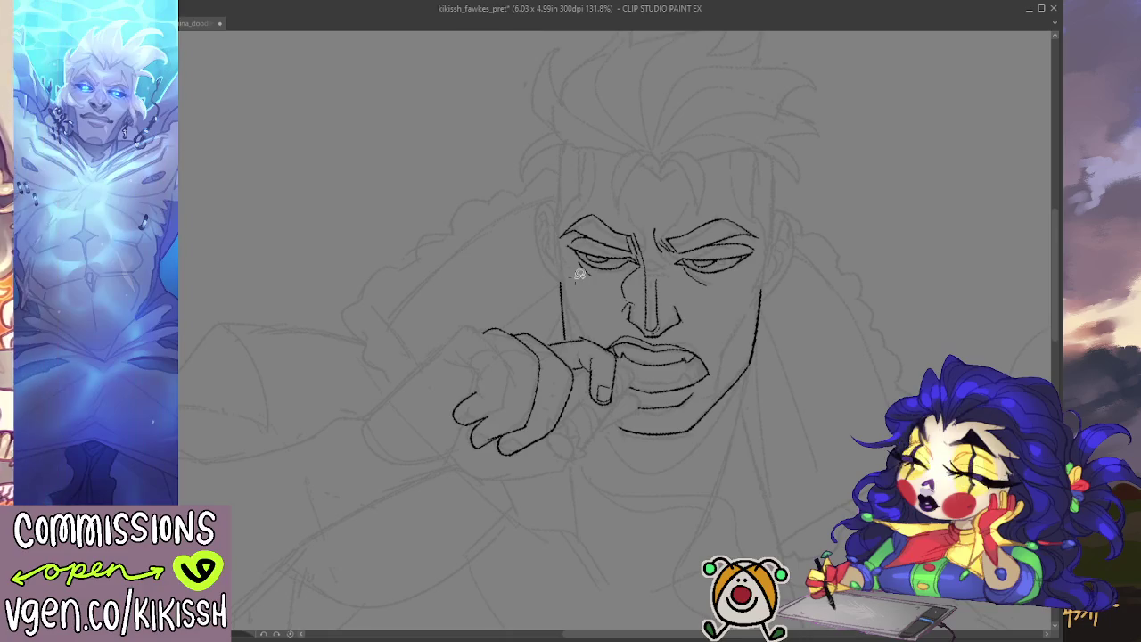
pyautogui.hotkey('ctrl', 'd')
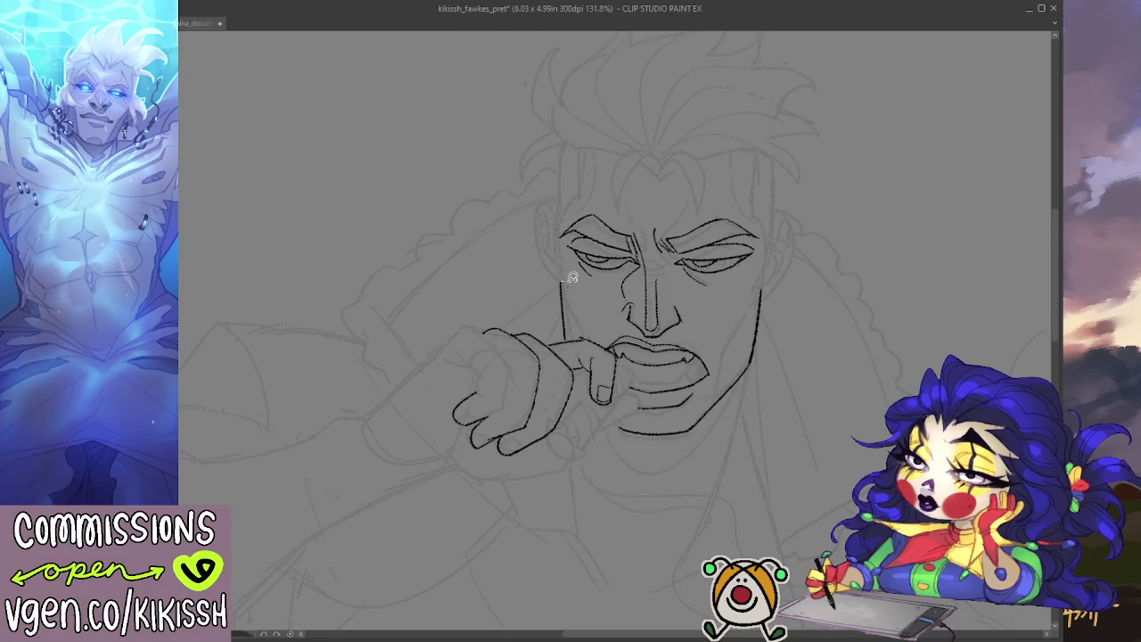
pyautogui.moveTo(568, 283); pyautogui.dragTo(572, 285)
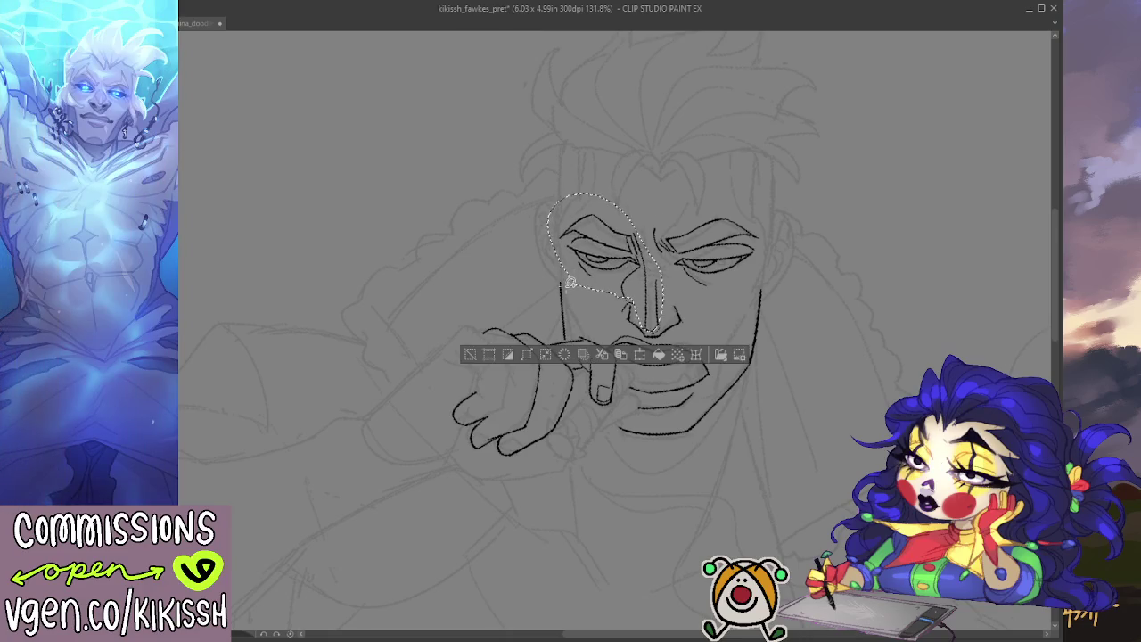
pyautogui.hotkey('ctrl', 'd')
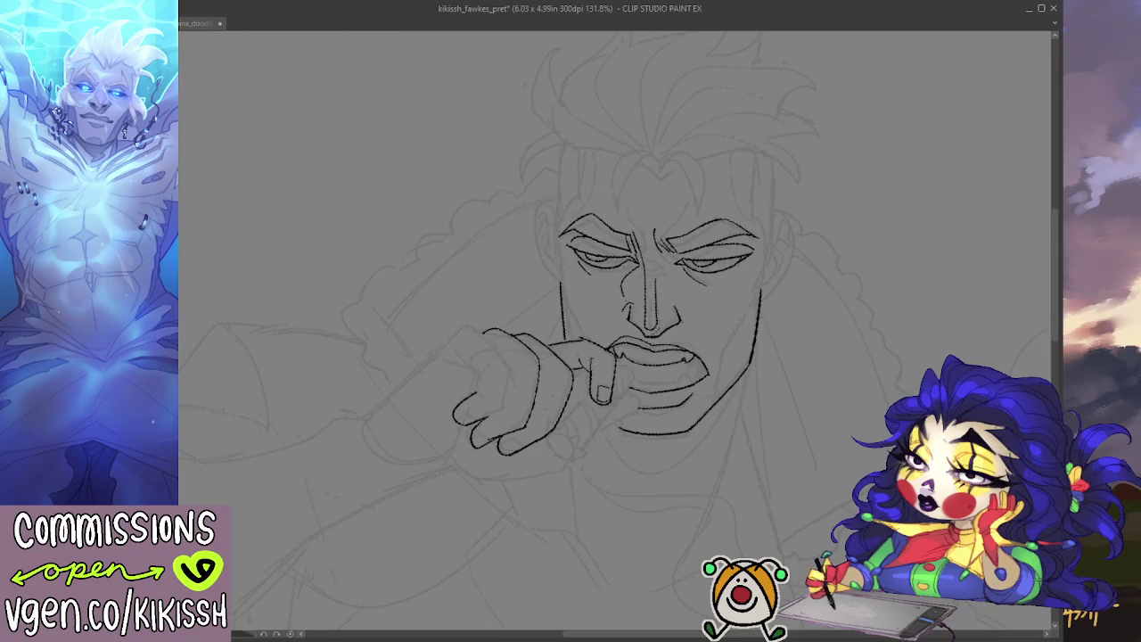
pyautogui.press('h')
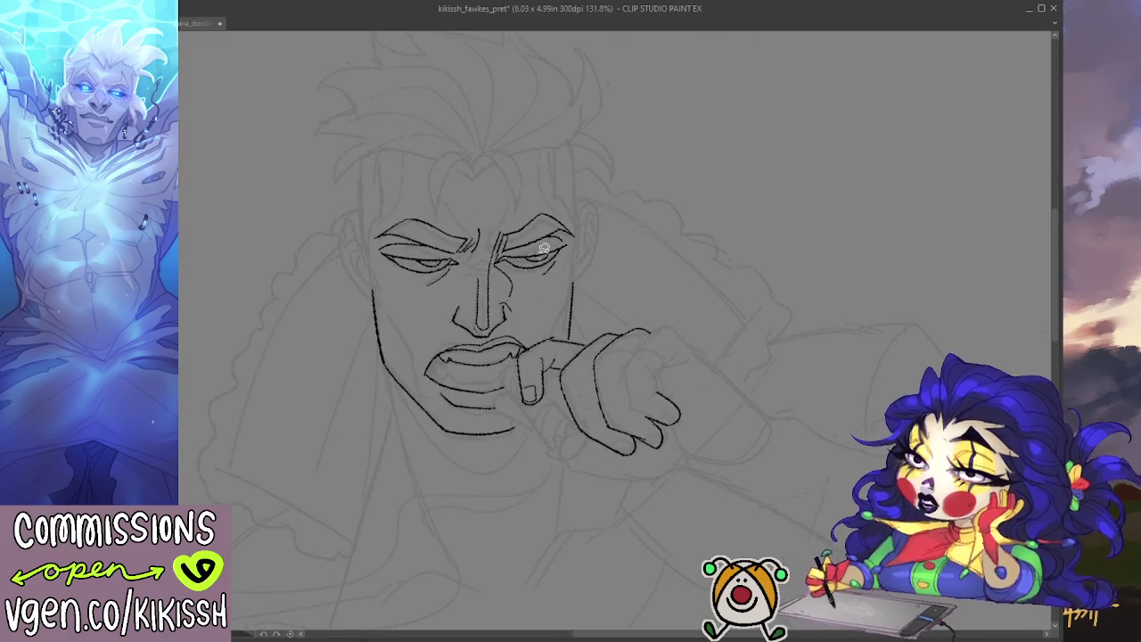
pyautogui.hotkey('ctrl', 'shift', 'd')
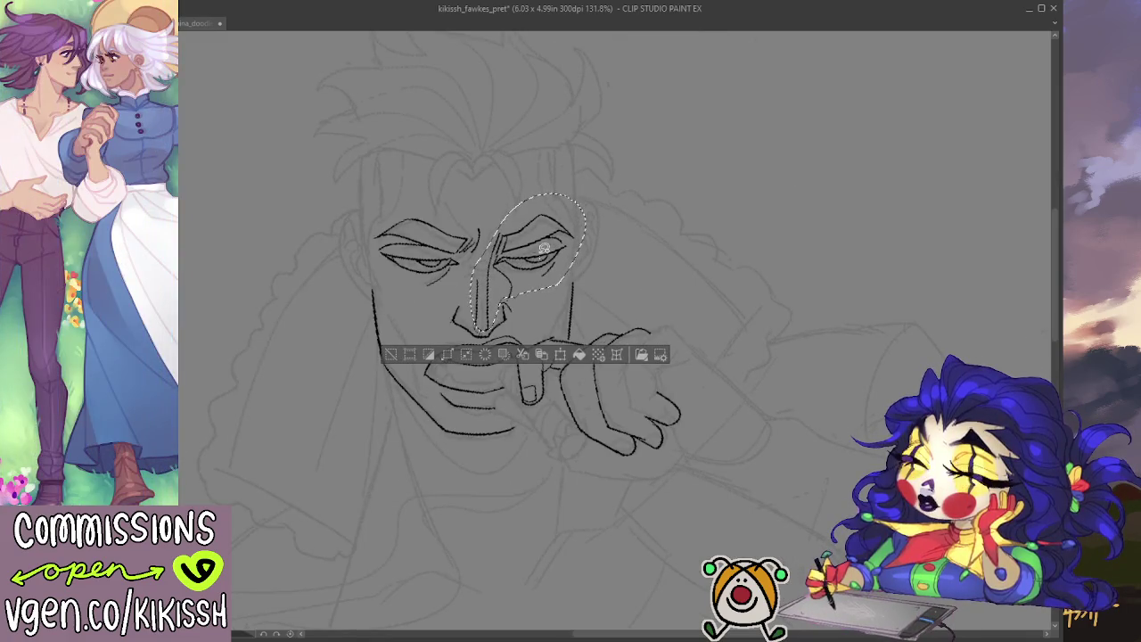
pyautogui.hotkey('ctrl', 'd')
pyautogui.scroll(1, 543, 248)
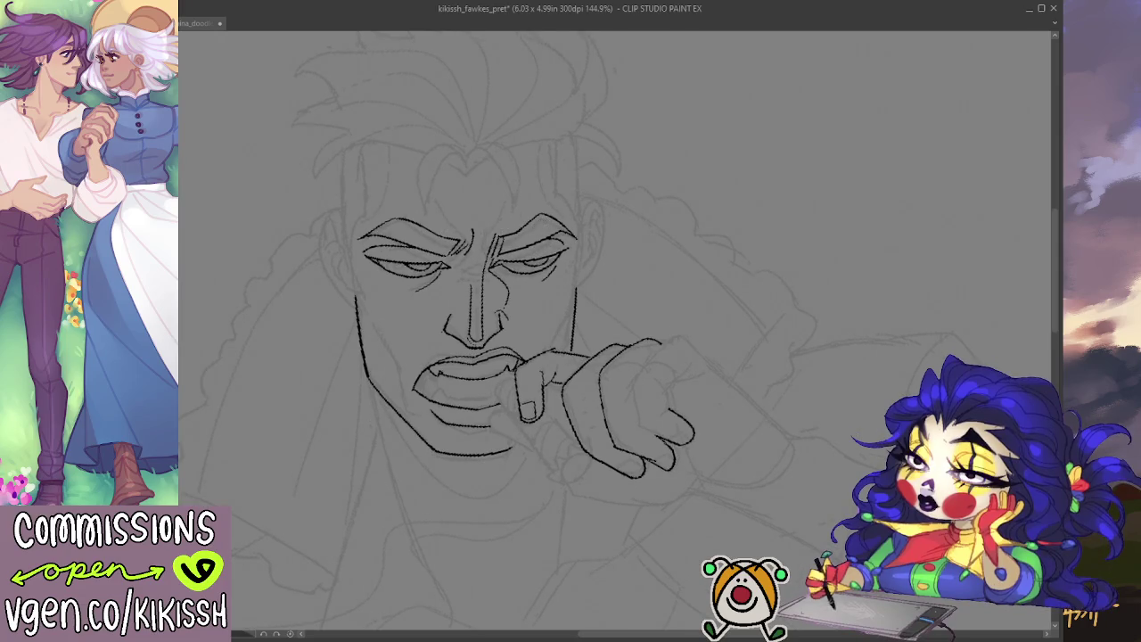
pyautogui.press('h')
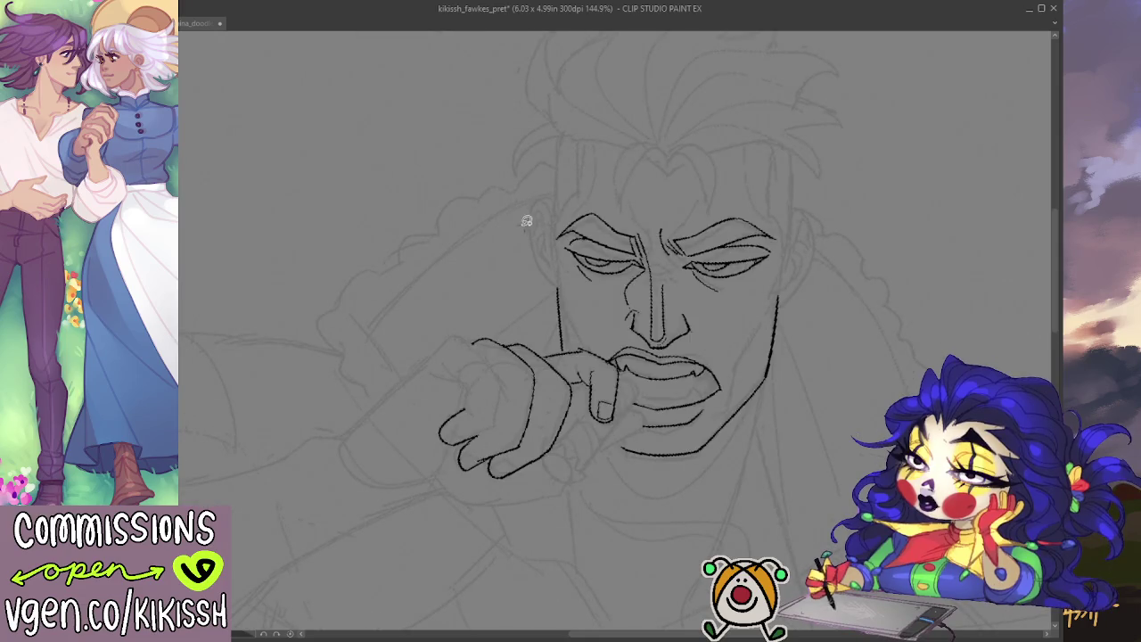
# - Ink the ear outline with two inner-ear detail lines
pyautogui.moveTo(548, 198)
pyautogui.mouseDown()
pyautogui.moveTo(527, 233)
pyautogui.moveTo(560, 299)
pyautogui.mouseUp()
pyautogui.moveTo(537, 218)
pyautogui.mouseDown()
pyautogui.moveTo(548, 239)
pyautogui.moveTo(538, 243)
pyautogui.mouseUp()
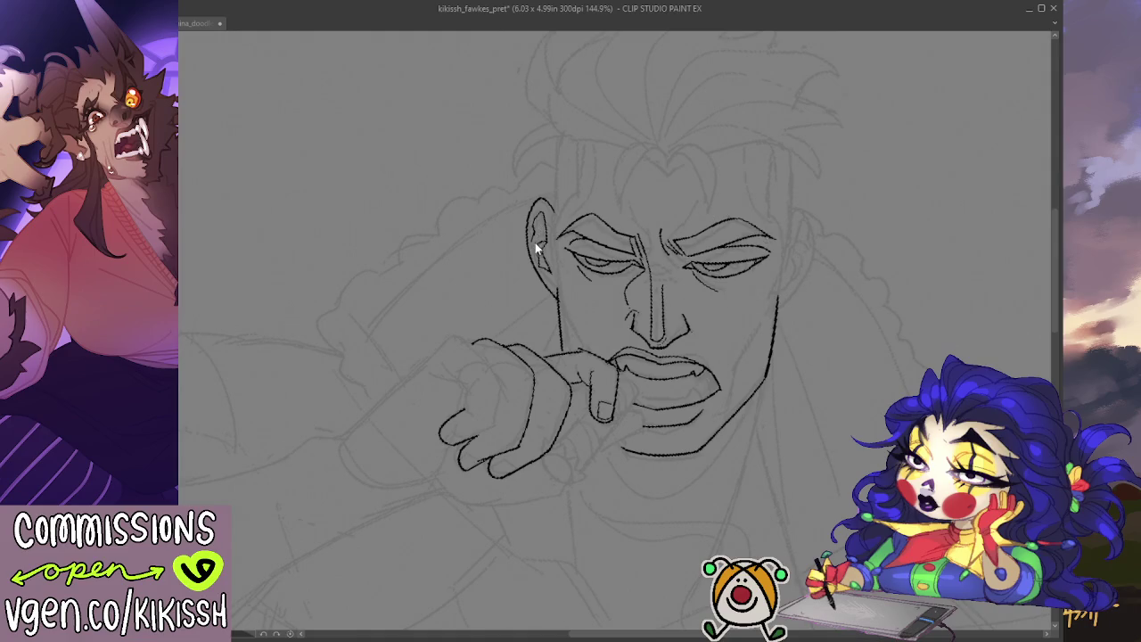
pyautogui.moveTo(534, 227)
pyautogui.mouseDown()
pyautogui.moveTo(538, 276)
pyautogui.moveTo(560, 284)
pyautogui.mouseUp()
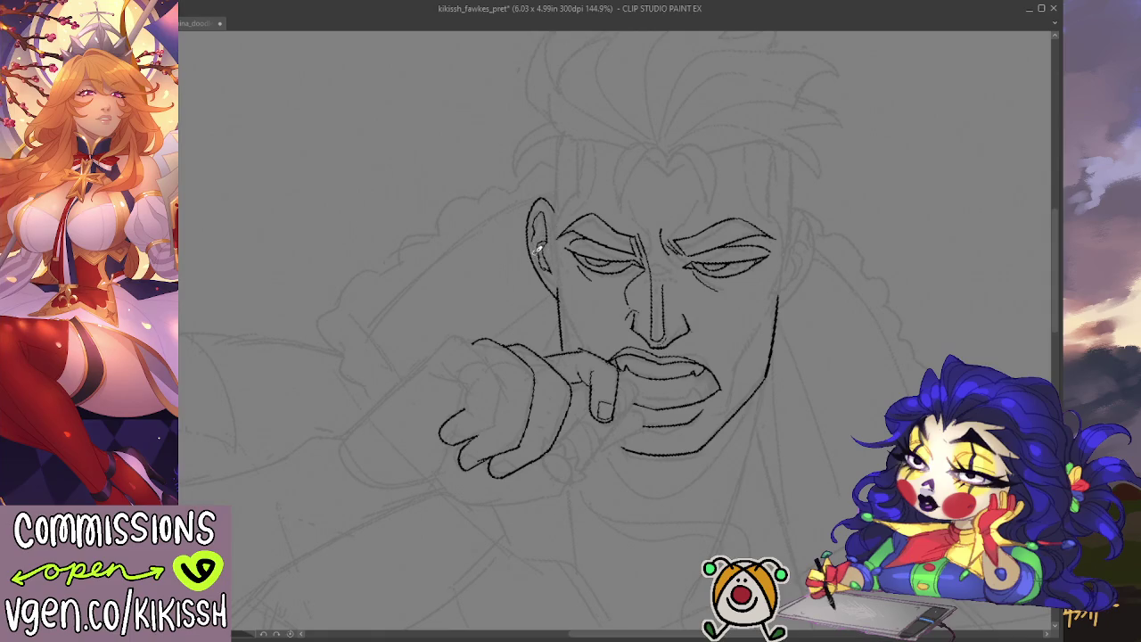
# - Draw the long jaw line down the neck and the neck line on the other side
pyautogui.moveTo(843, 347); pyautogui.dragTo(806, 256)
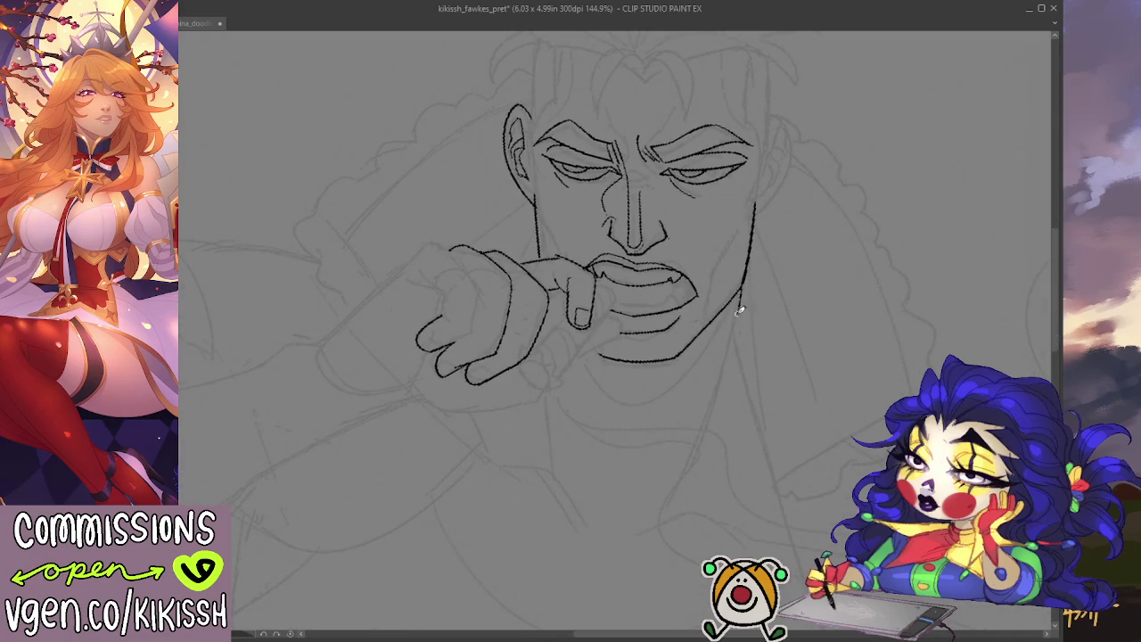
pyautogui.moveTo(741, 289); pyautogui.dragTo(683, 481)
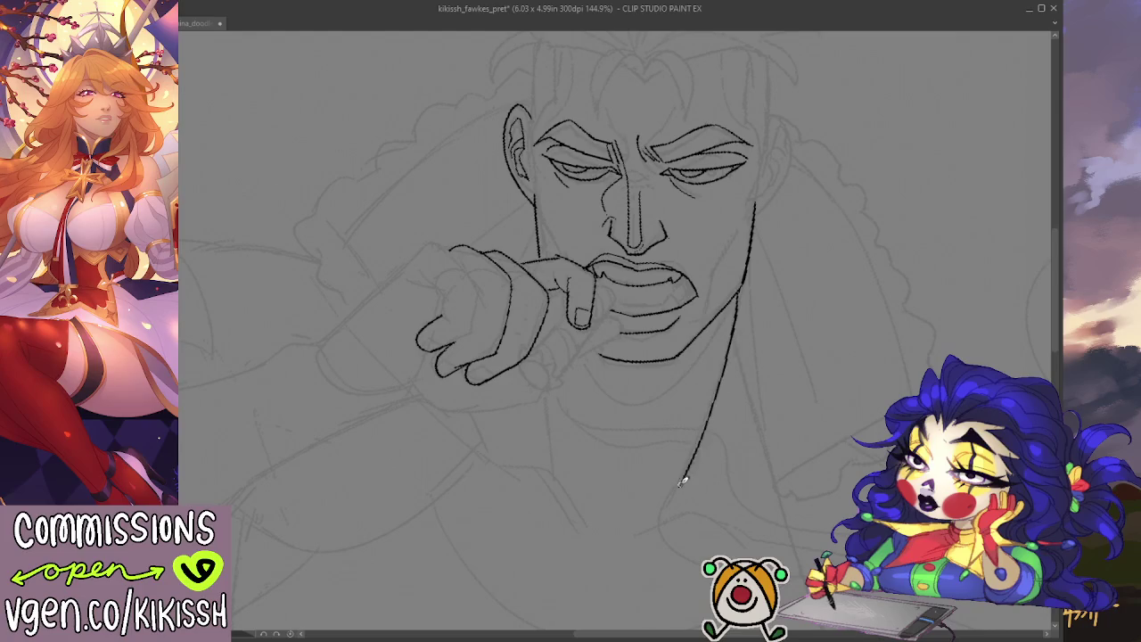
pyautogui.hotkey('ctrl', 'z')
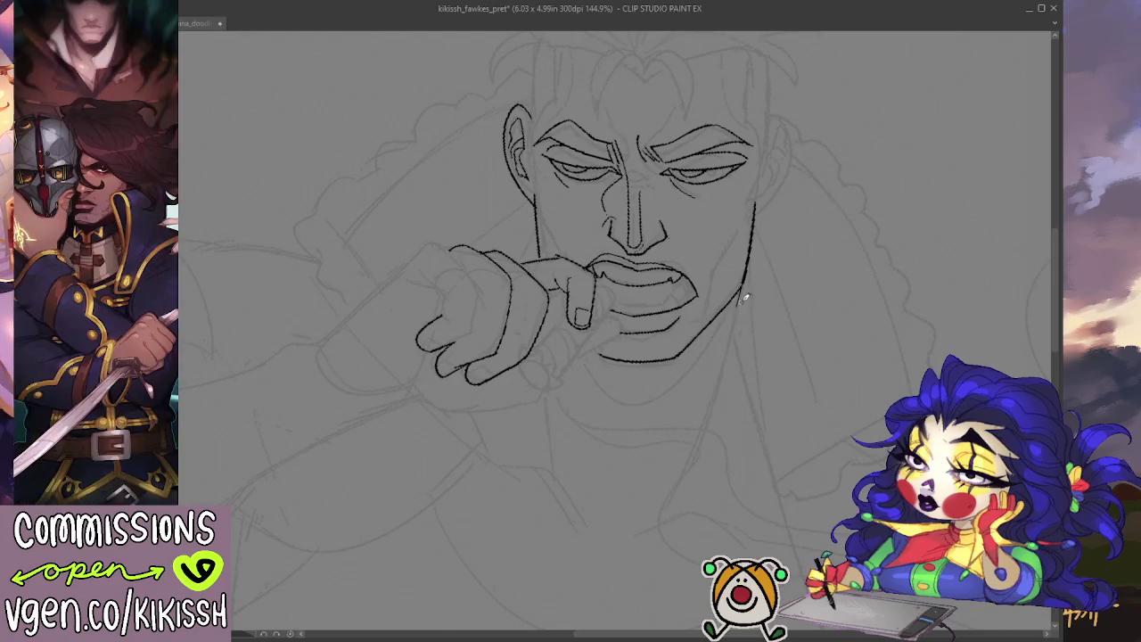
pyautogui.moveTo(748, 266); pyautogui.dragTo(720, 370)
pyautogui.hotkey('ctrl', 'z')
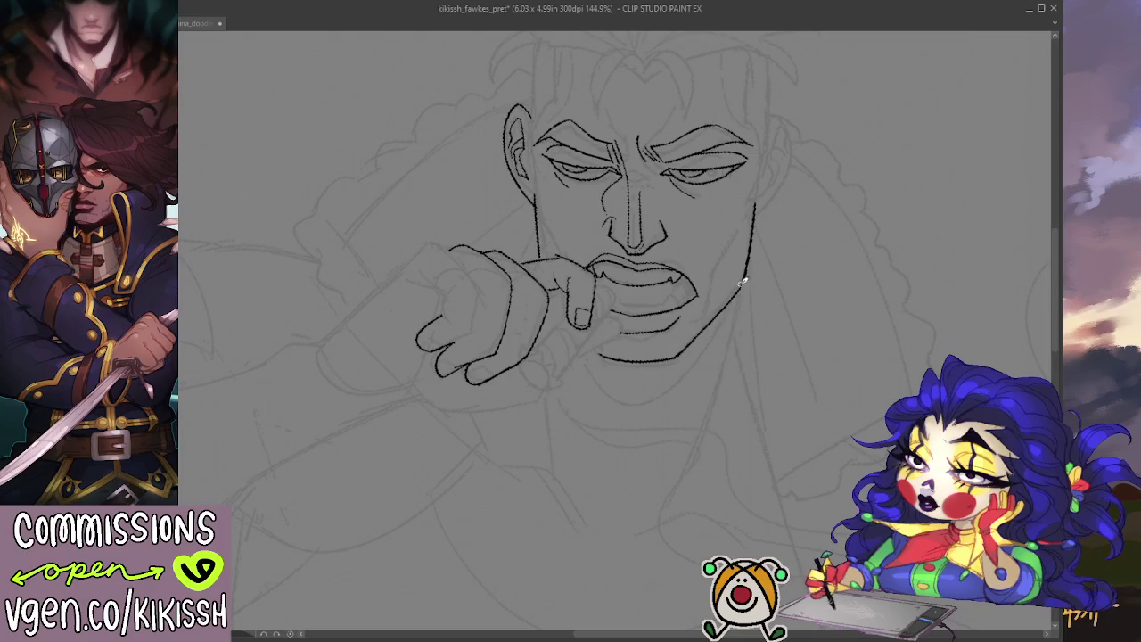
pyautogui.moveTo(744, 279)
pyautogui.mouseDown()
pyautogui.moveTo(667, 513)
pyautogui.moveTo(638, 542)
pyautogui.mouseUp()
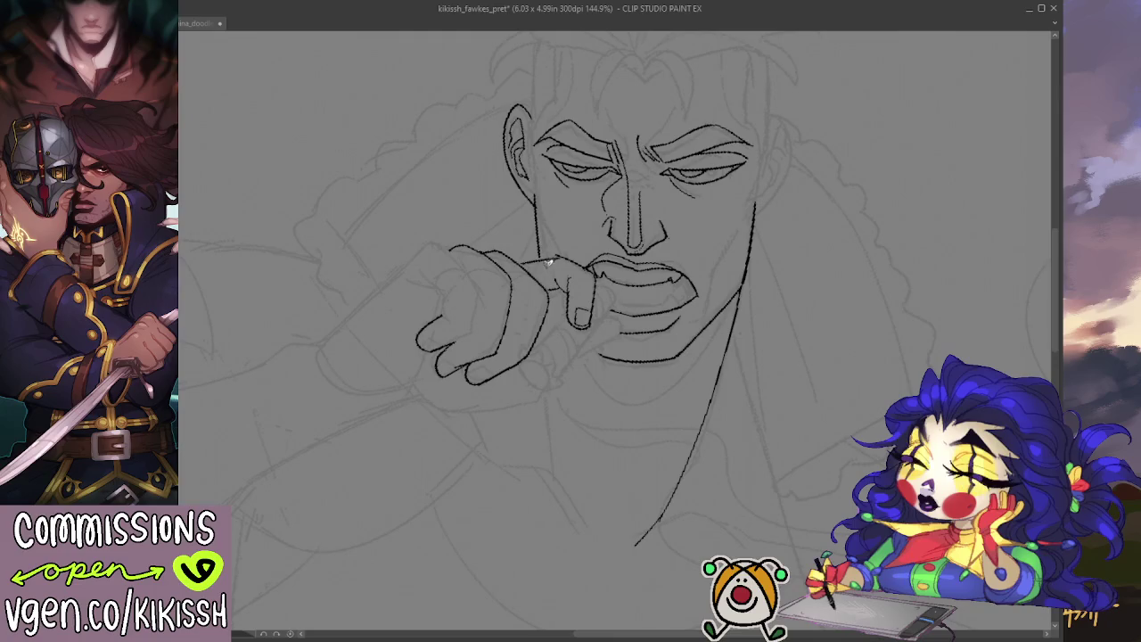
pyautogui.moveTo(549, 395); pyautogui.dragTo(581, 522)
# - With the canvas mirrored, ink along the cheek and darken the jaw line near the ear
pyautogui.press('h')
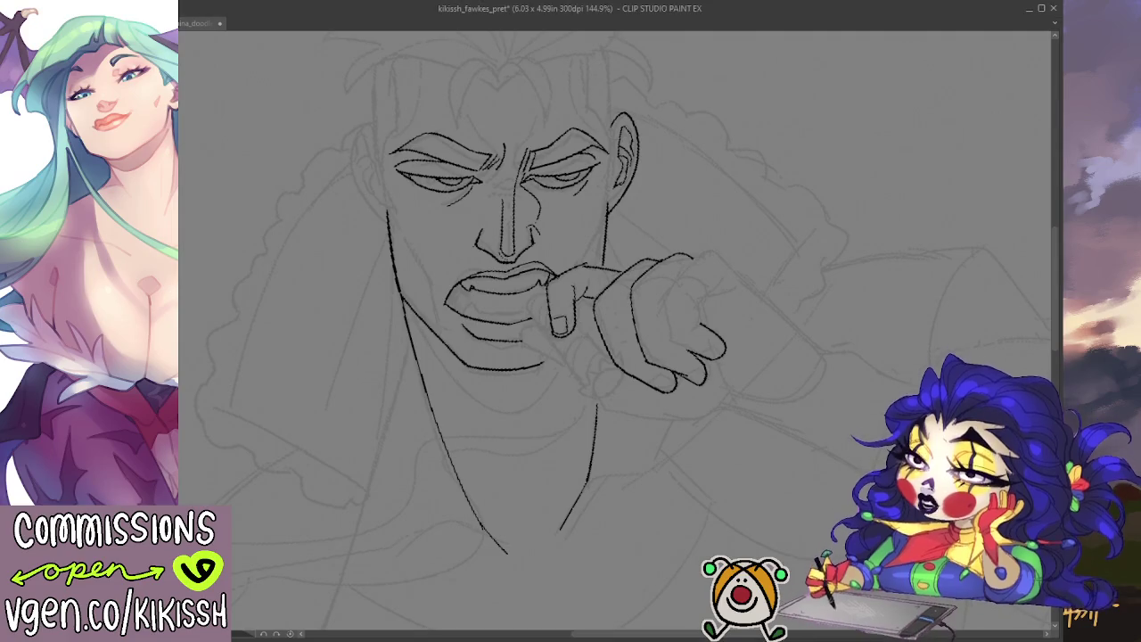
pyautogui.moveTo(592, 283); pyautogui.dragTo(599, 310)
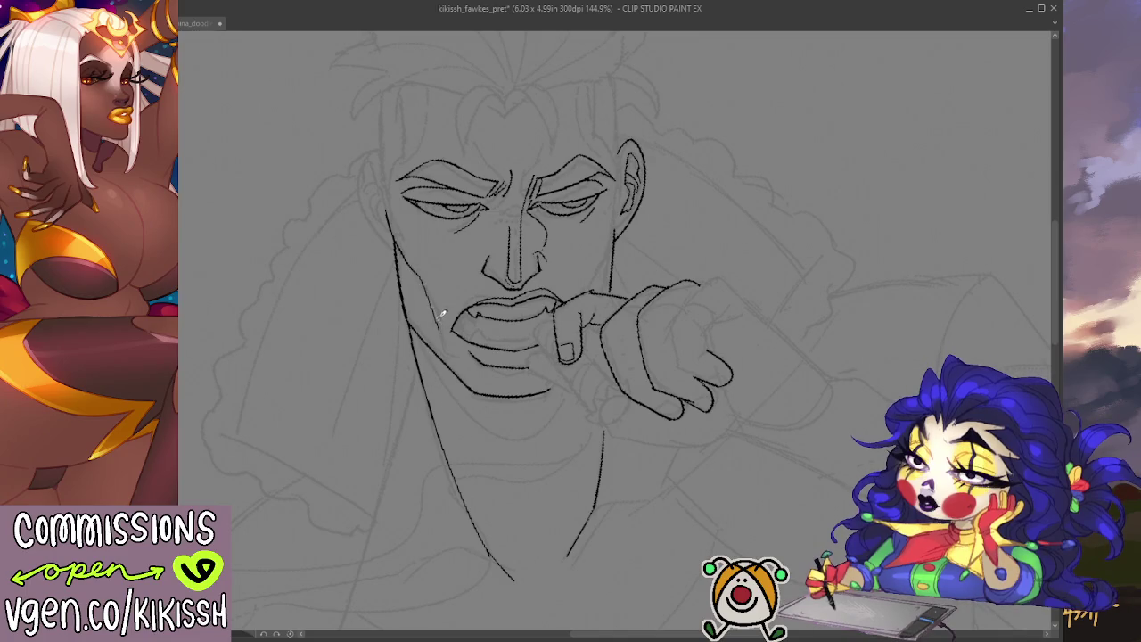
pyautogui.moveTo(414, 268); pyautogui.dragTo(459, 318)
pyautogui.moveTo(623, 223); pyautogui.dragTo(592, 287)
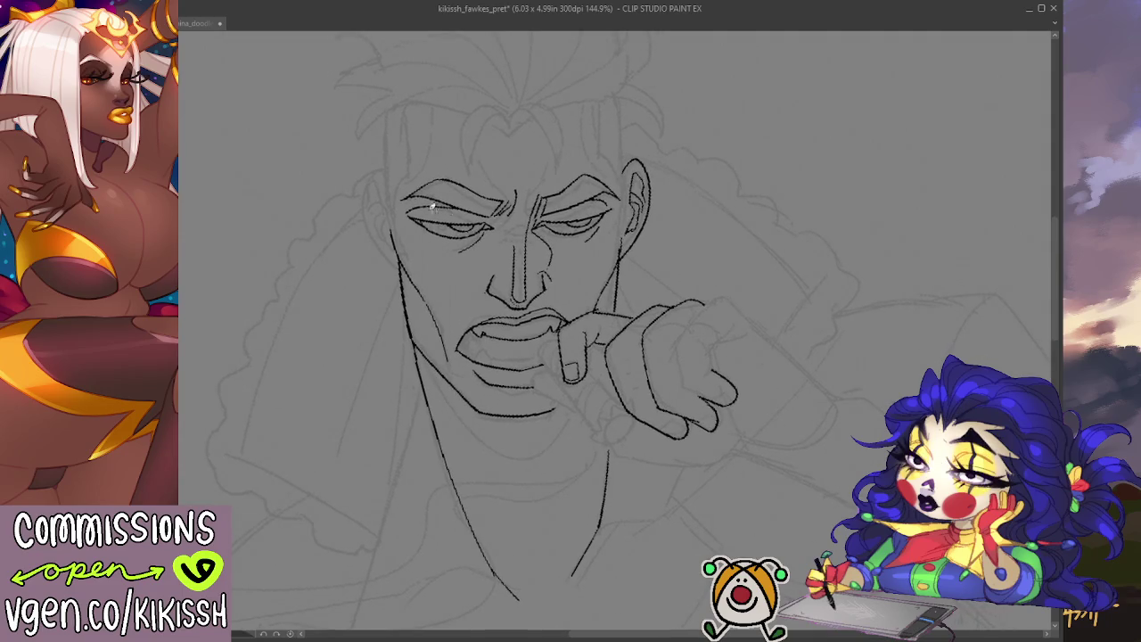
pyautogui.press('h')
# - Connect the hairline down to the ear, then select the area around the left eye
pyautogui.moveTo(745, 288); pyautogui.dragTo(805, 265)
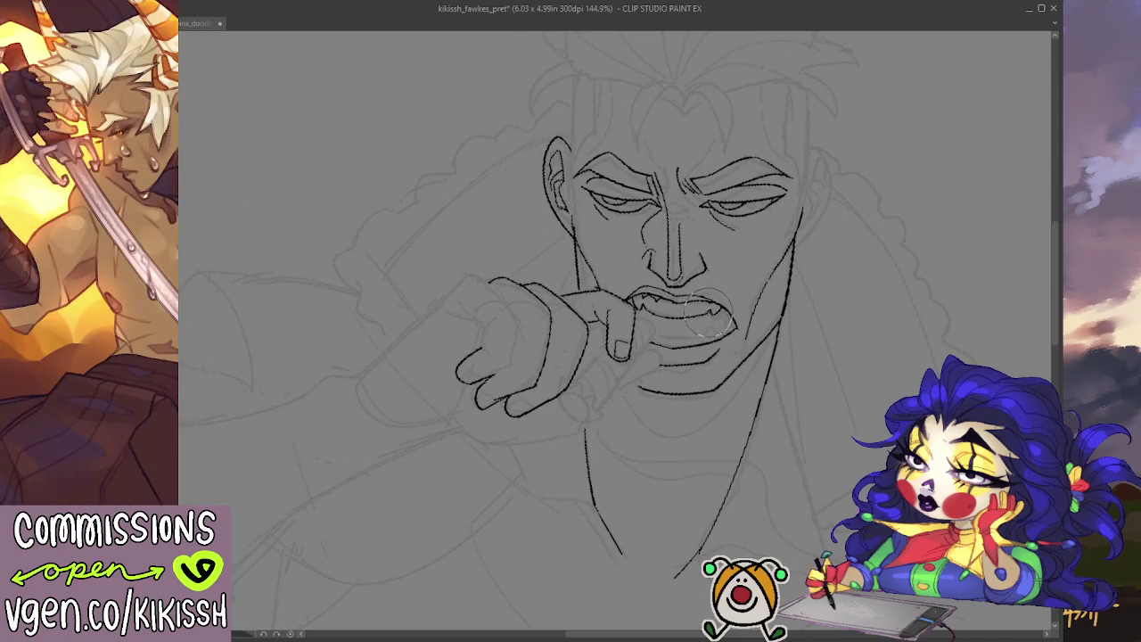
pyautogui.moveTo(731, 334); pyautogui.dragTo(740, 325)
pyautogui.press('h')
pyautogui.moveTo(522, 275); pyautogui.dragTo(677, 380)
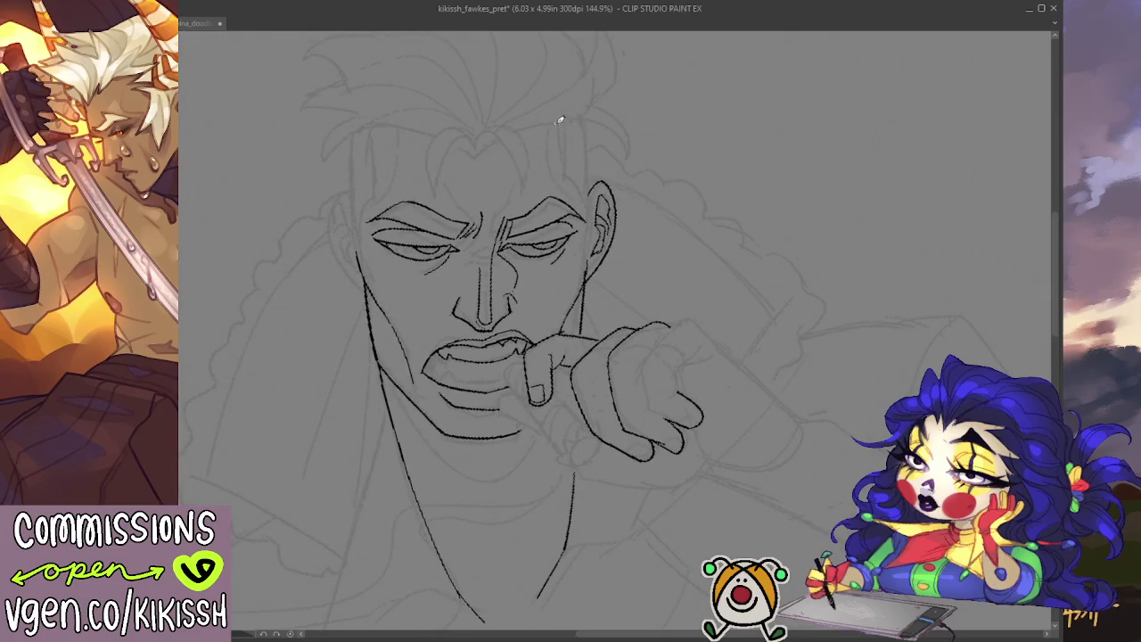
pyautogui.moveTo(561, 125)
pyautogui.mouseDown()
pyautogui.moveTo(565, 174)
pyautogui.moveTo(595, 223)
pyautogui.mouseUp()
pyautogui.hotkey('ctrl', 'z')
pyautogui.moveTo(567, 175); pyautogui.dragTo(590, 256)
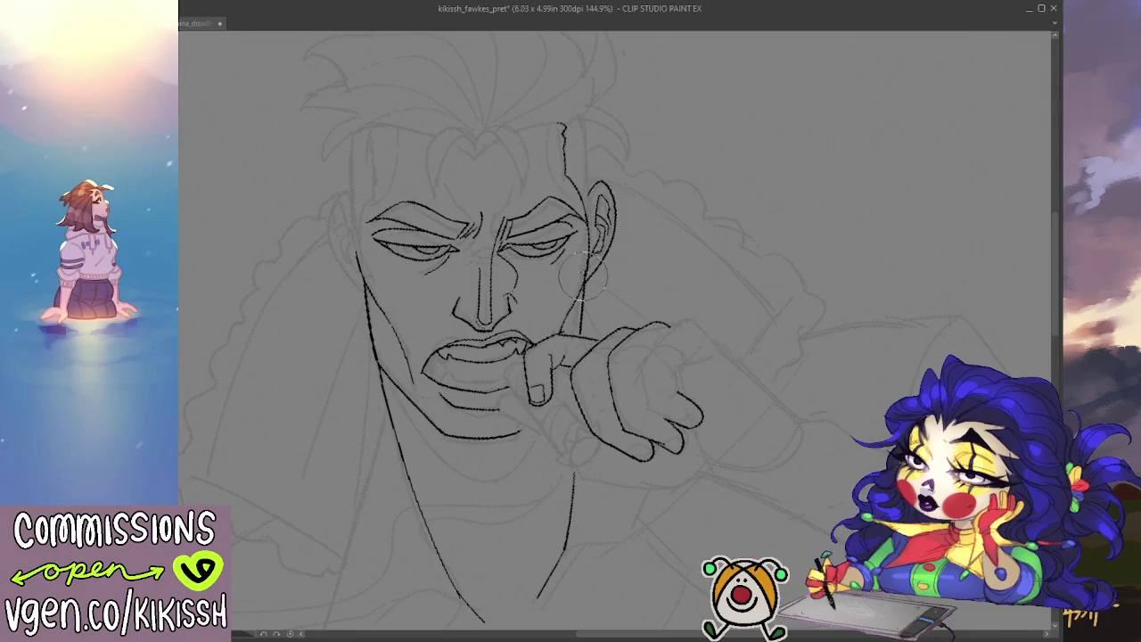
pyautogui.moveTo(719, 206); pyautogui.dragTo(755, 182)
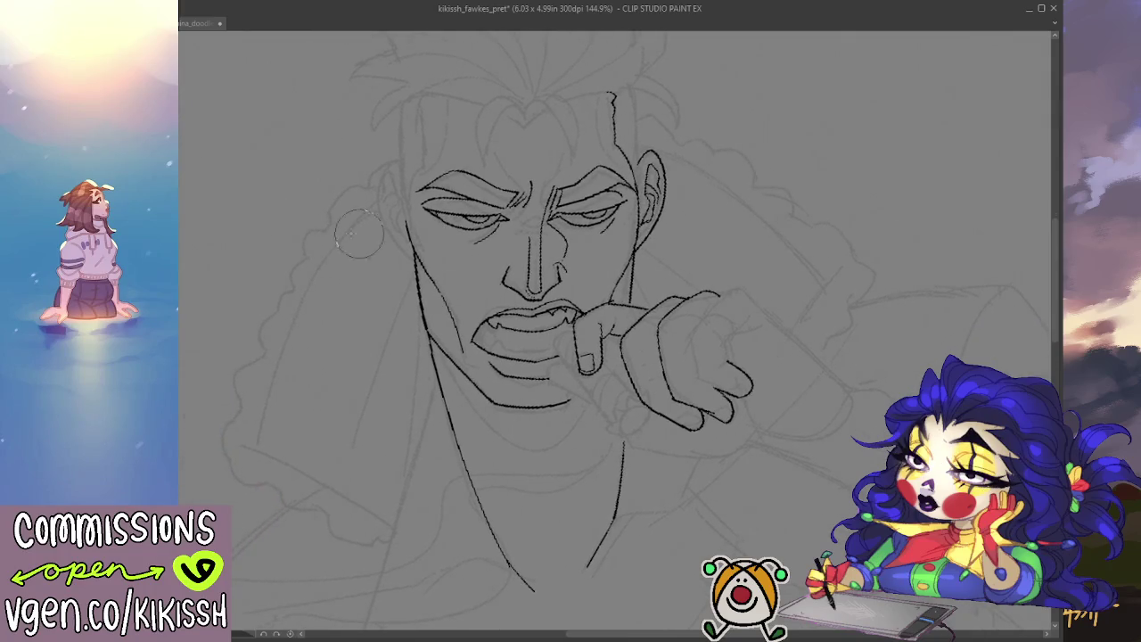
pyautogui.press('h')
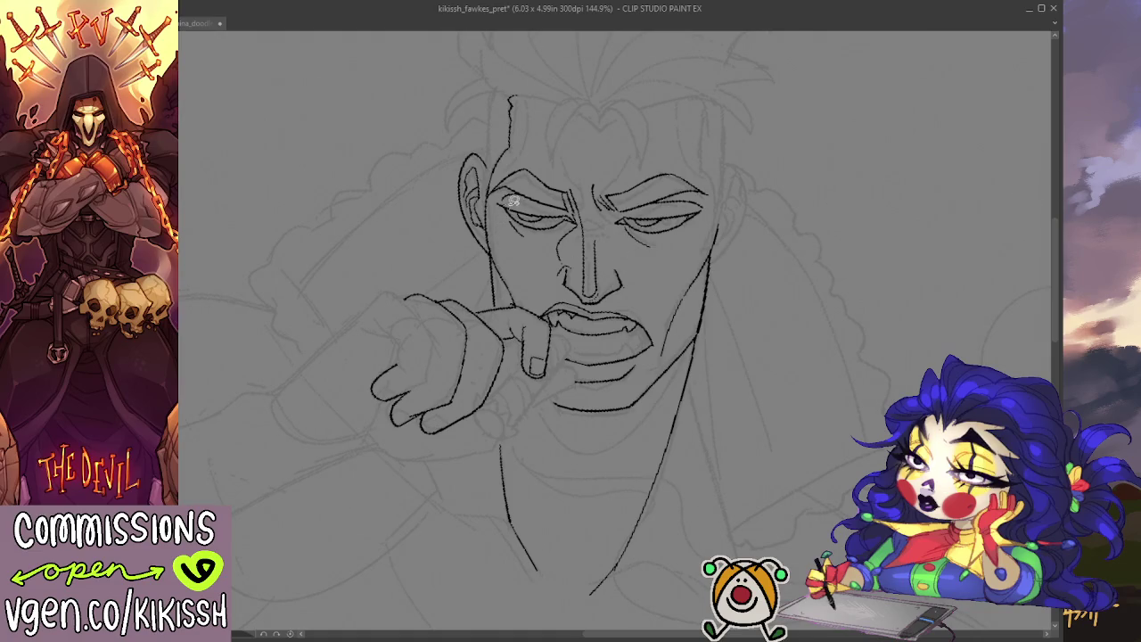
pyautogui.moveTo(550, 237); pyautogui.dragTo(575, 218)
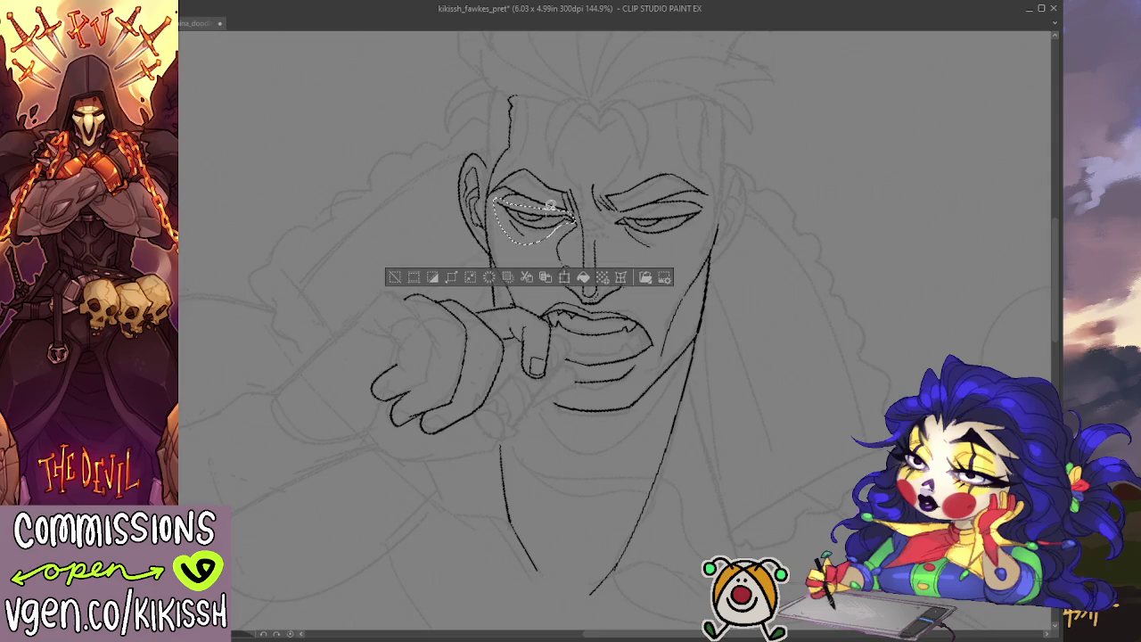
pyautogui.hotkey('ctrl', 'd')
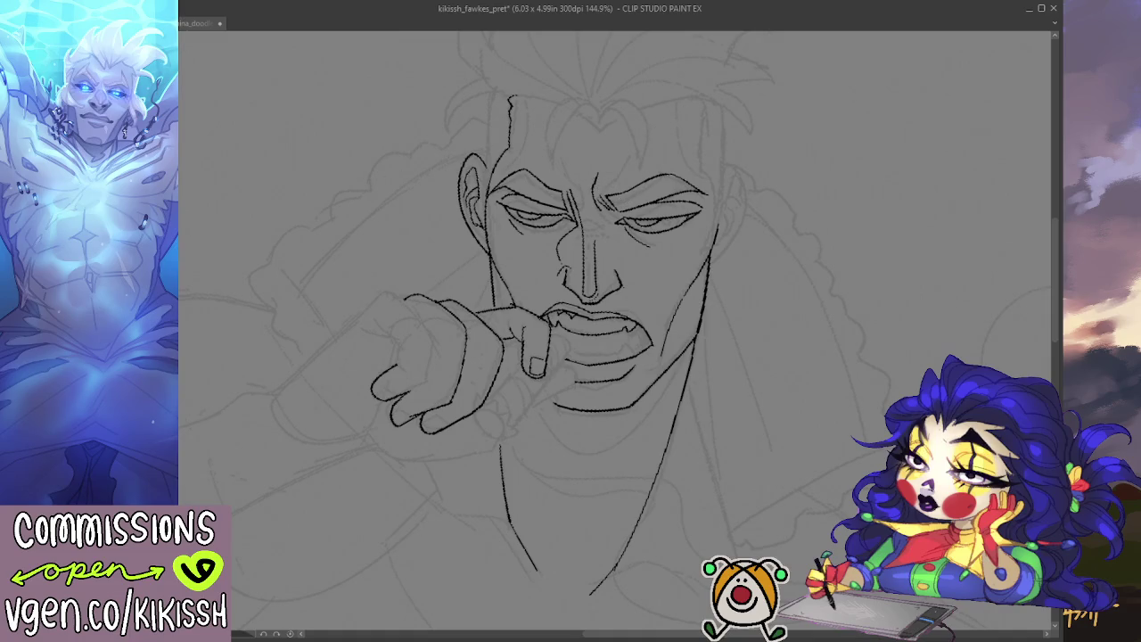
pyautogui.scroll(-2, 390, 219)
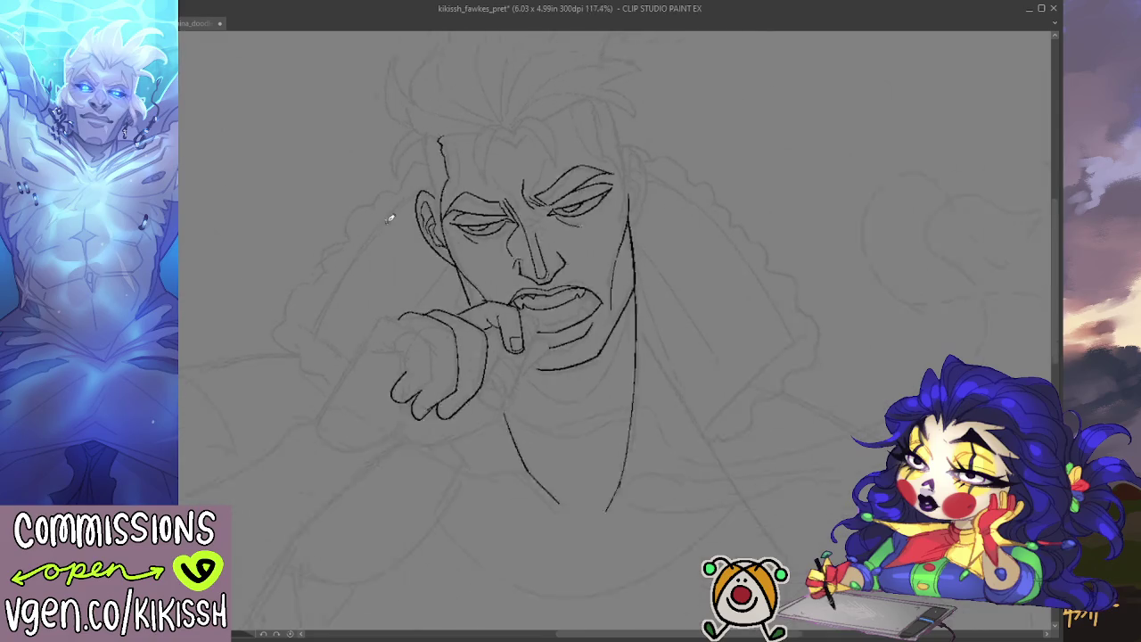
# - Scroll and pan the canvas to reposition the view around the hand
pyautogui.scroll(-2, 529, 362)
pyautogui.scroll(-1, 558, 295)
pyautogui.scroll(2, 510, 167)
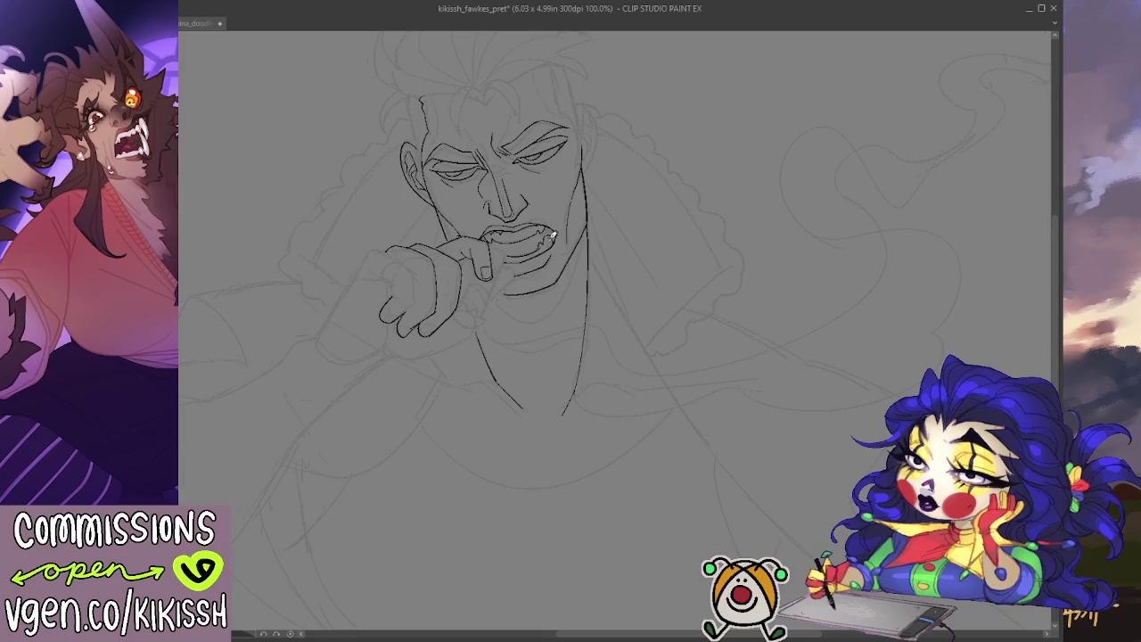
pyautogui.moveTo(643, 150)
pyautogui.mouseDown()
pyautogui.moveTo(656, 196)
pyautogui.moveTo(668, 168)
pyautogui.mouseUp()
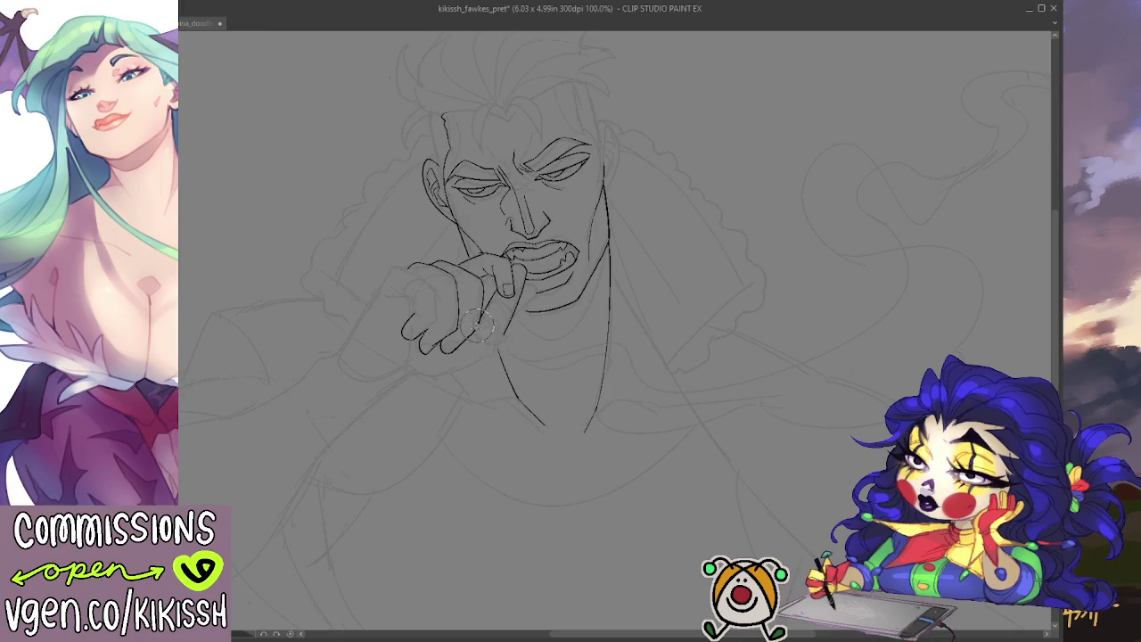
pyautogui.moveTo(635, 239); pyautogui.dragTo(615, 204)
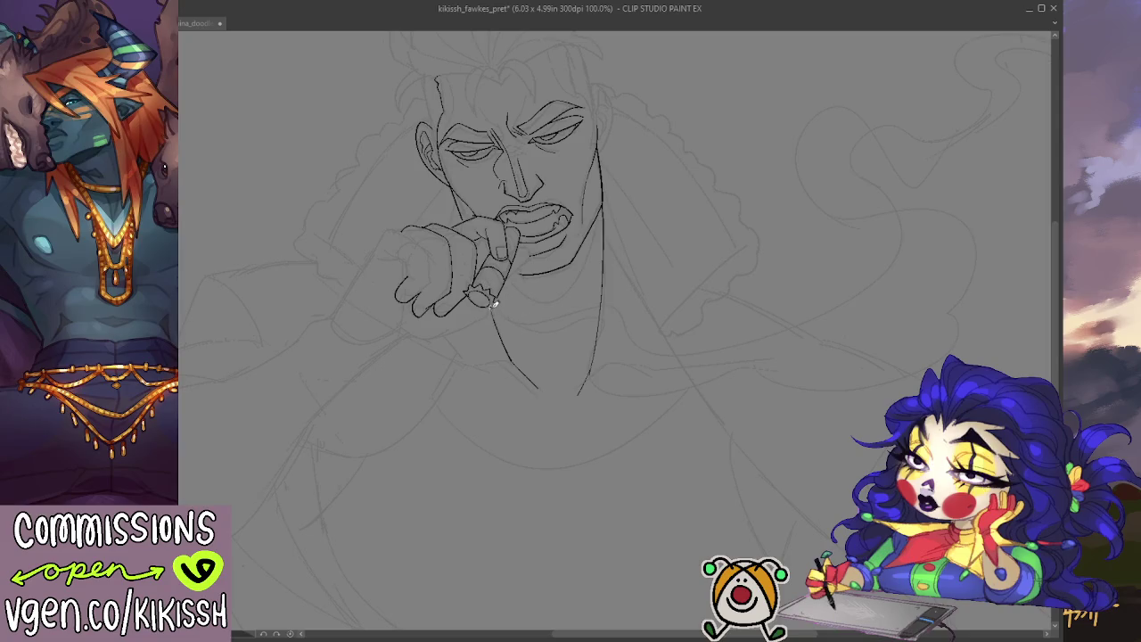
# - Ink a line beneath the hand and extend the finger outline leftward into the arm
pyautogui.moveTo(515, 272); pyautogui.dragTo(513, 301)
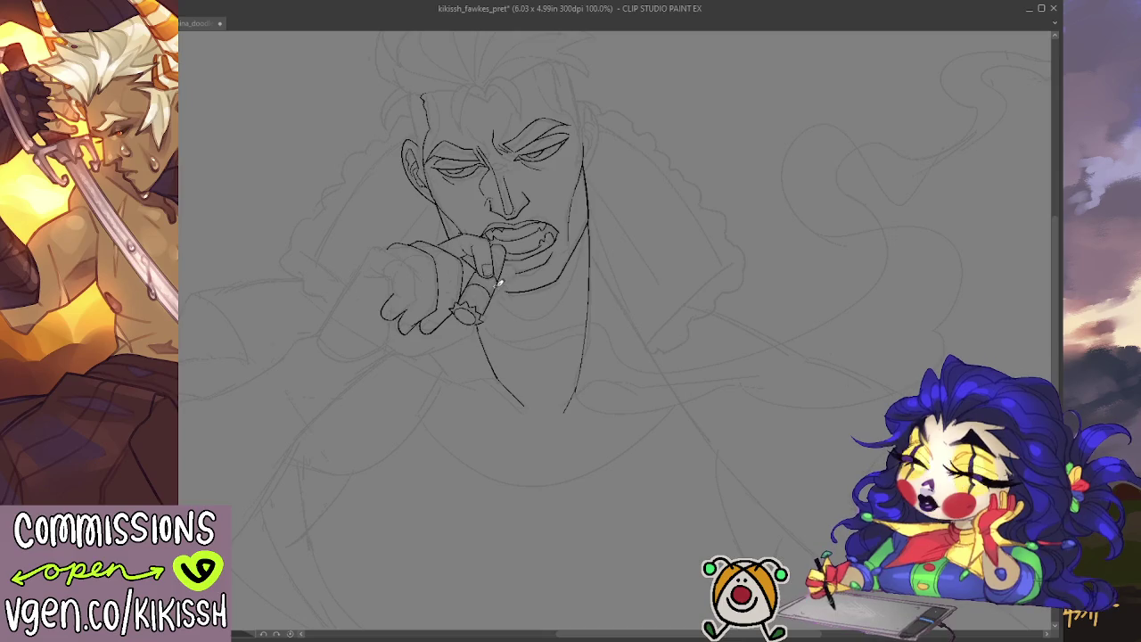
pyautogui.moveTo(582, 191)
pyautogui.mouseDown()
pyautogui.moveTo(634, 196)
pyautogui.moveTo(625, 152)
pyautogui.mouseUp()
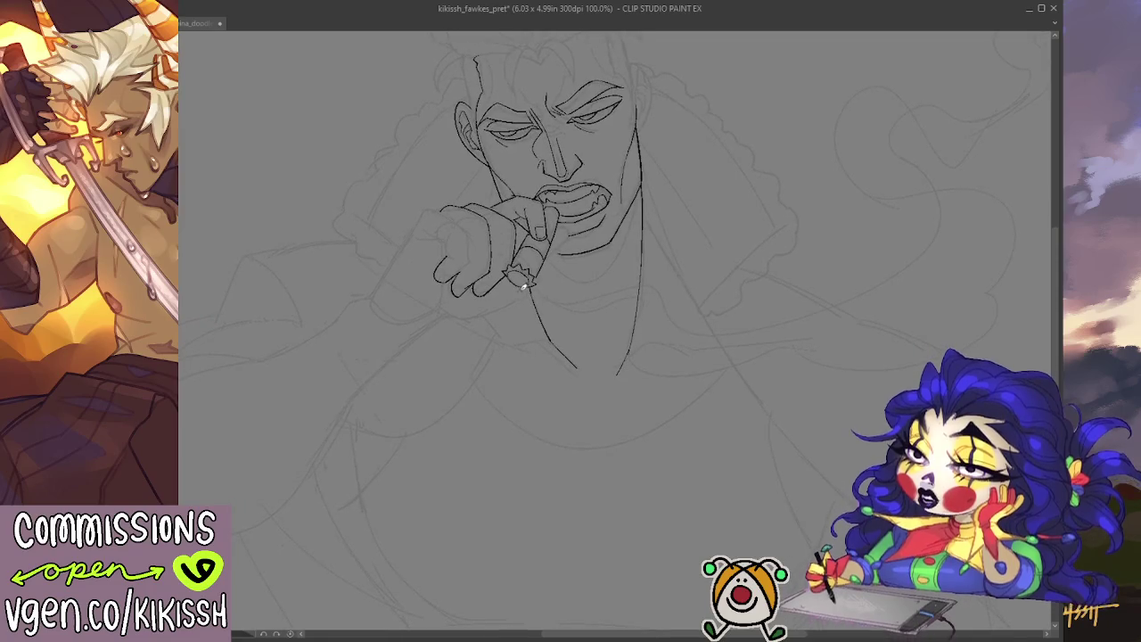
pyautogui.moveTo(526, 301); pyautogui.dragTo(452, 316)
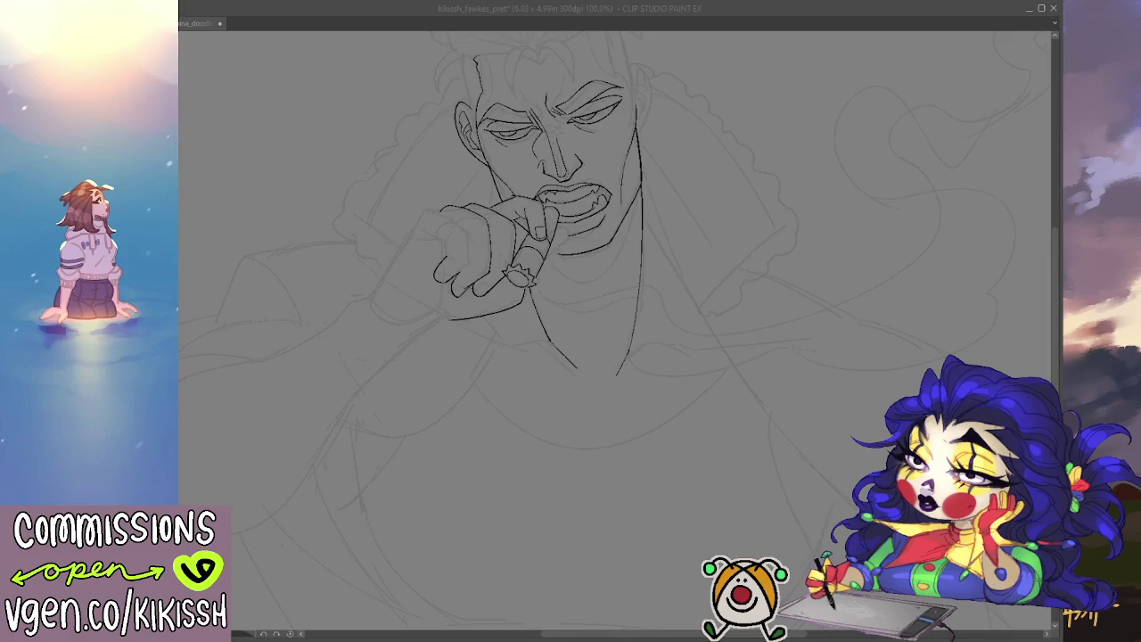
pyautogui.hotkey('alt', 'Tab')
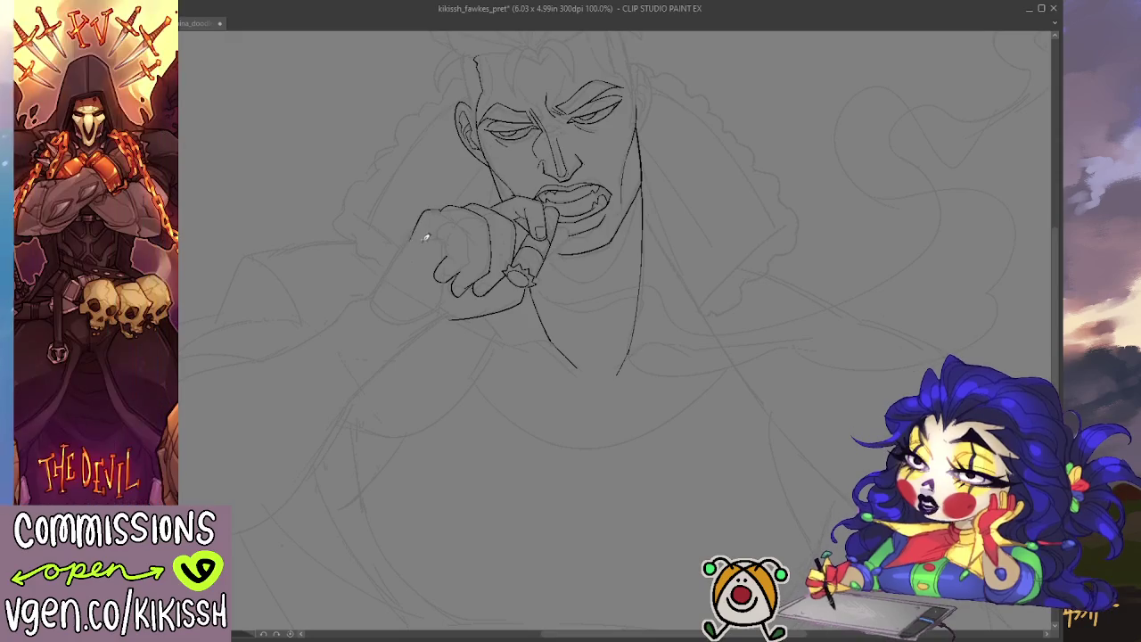
pyautogui.moveTo(441, 208)
pyautogui.mouseDown()
pyautogui.moveTo(421, 217)
pyautogui.moveTo(374, 296)
pyautogui.mouseUp()
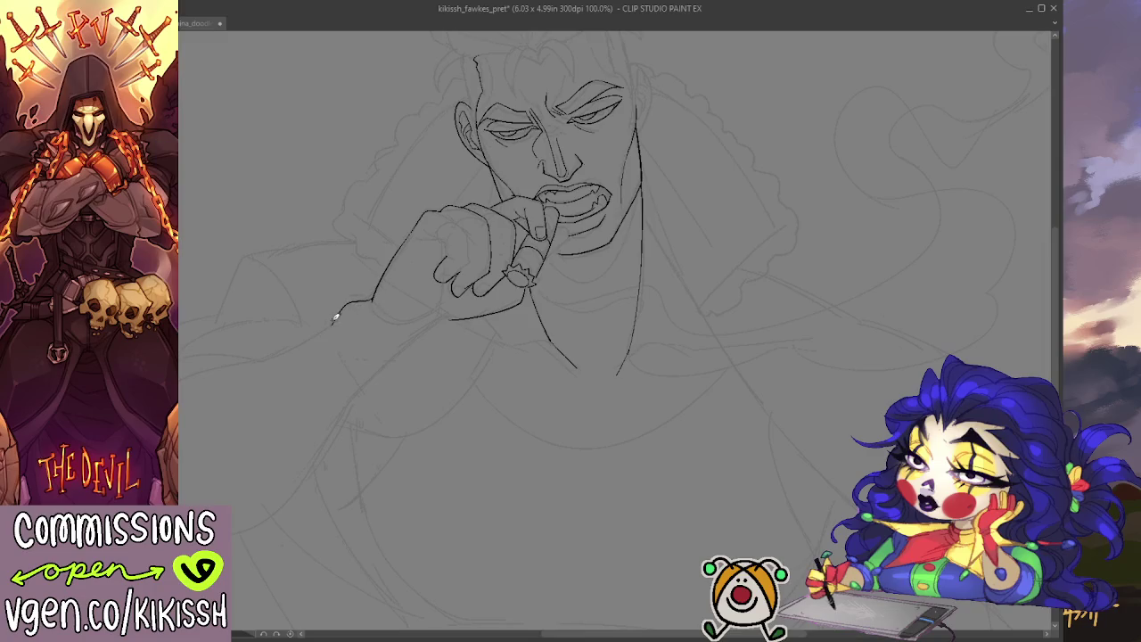
# - Ink the forearm's upper contour sweeping down-left and its underside joining the hand
pyautogui.moveTo(330, 325); pyautogui.dragTo(254, 365)
pyautogui.hotkey('ctrl', 'z')
pyautogui.moveTo(338, 314); pyautogui.dragTo(253, 361)
pyautogui.moveTo(436, 343); pyautogui.dragTo(357, 408)
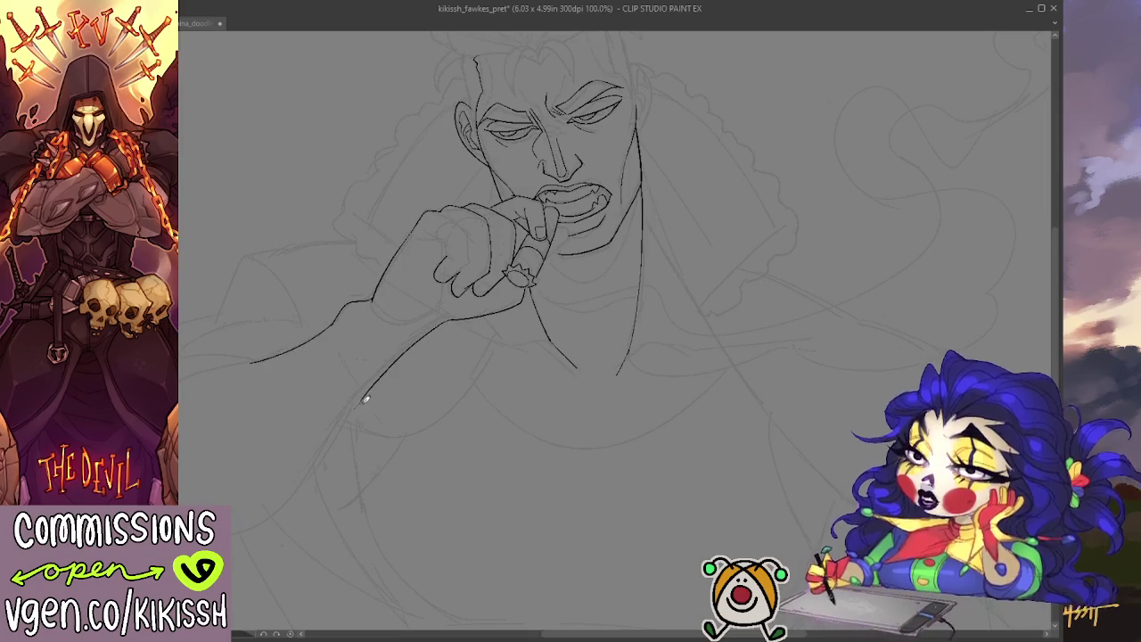
pyautogui.hotkey('ctrl', 'z')
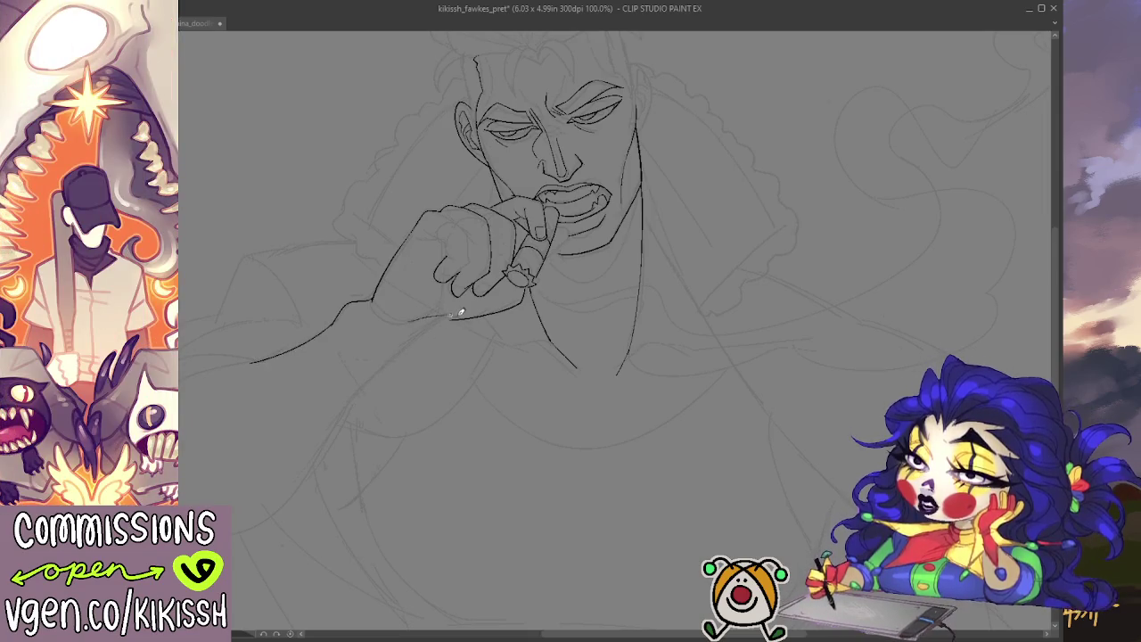
pyautogui.moveTo(412, 319); pyautogui.dragTo(468, 313)
pyautogui.moveTo(377, 302); pyautogui.dragTo(425, 317)
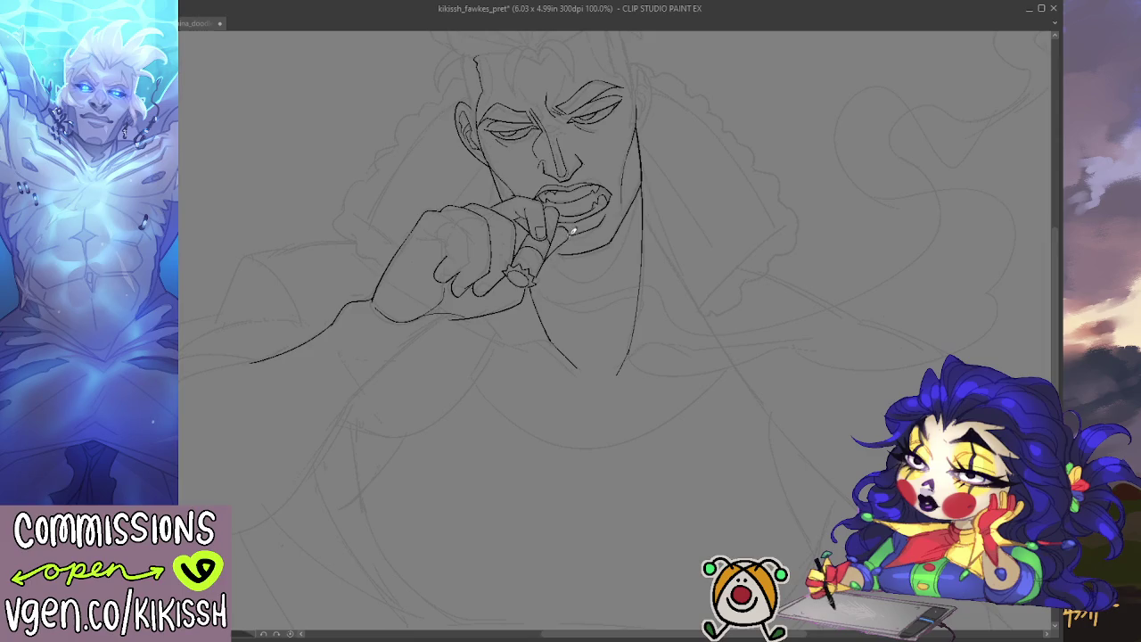
pyautogui.scroll(2, 606, 218)
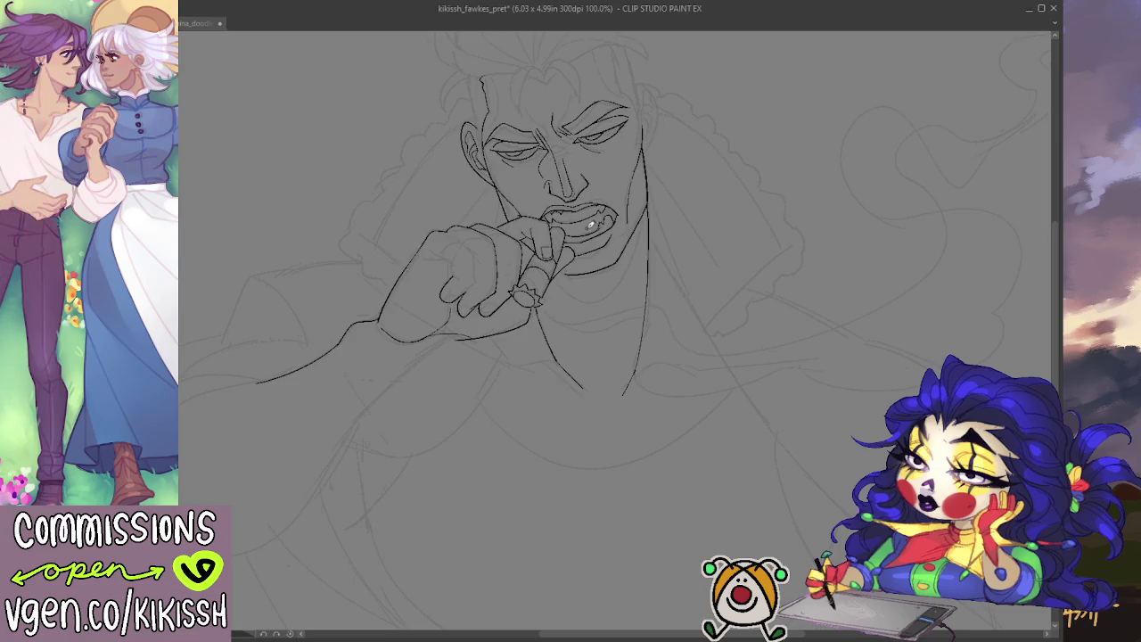
# - Zoom in and redraw the fingertip and nail near the mouth
pyautogui.scroll(1, 590, 225)
pyautogui.scroll(1, 611, 225)
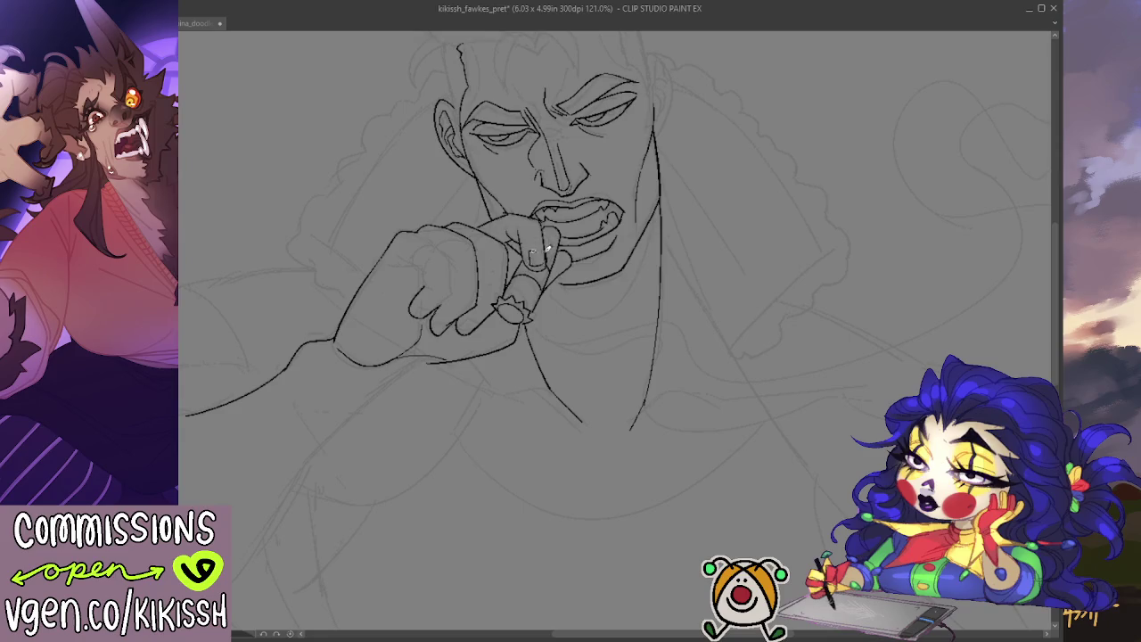
pyautogui.moveTo(538, 244)
pyautogui.mouseDown()
pyautogui.moveTo(531, 256)
pyautogui.moveTo(547, 260)
pyautogui.moveTo(528, 253)
pyautogui.moveTo(539, 266)
pyautogui.mouseUp()
# - Hatch shading strokes into the right and left eyebrows
pyautogui.scroll(5, 567, 212)
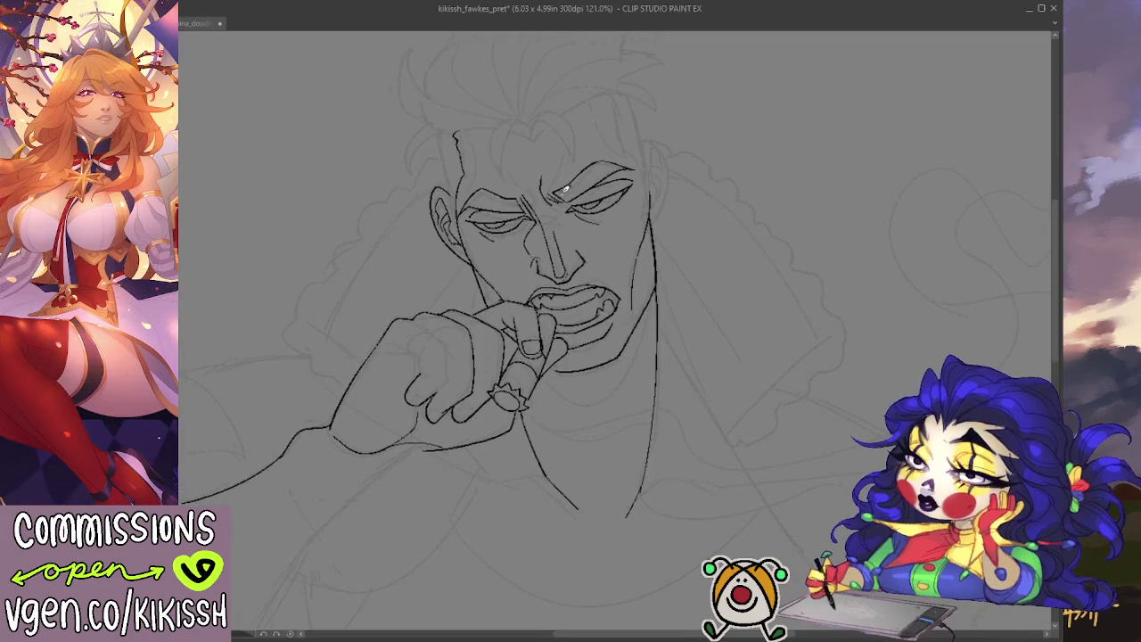
pyautogui.moveTo(602, 171); pyautogui.dragTo(627, 171)
pyautogui.moveTo(722, 295); pyautogui.dragTo(704, 239)
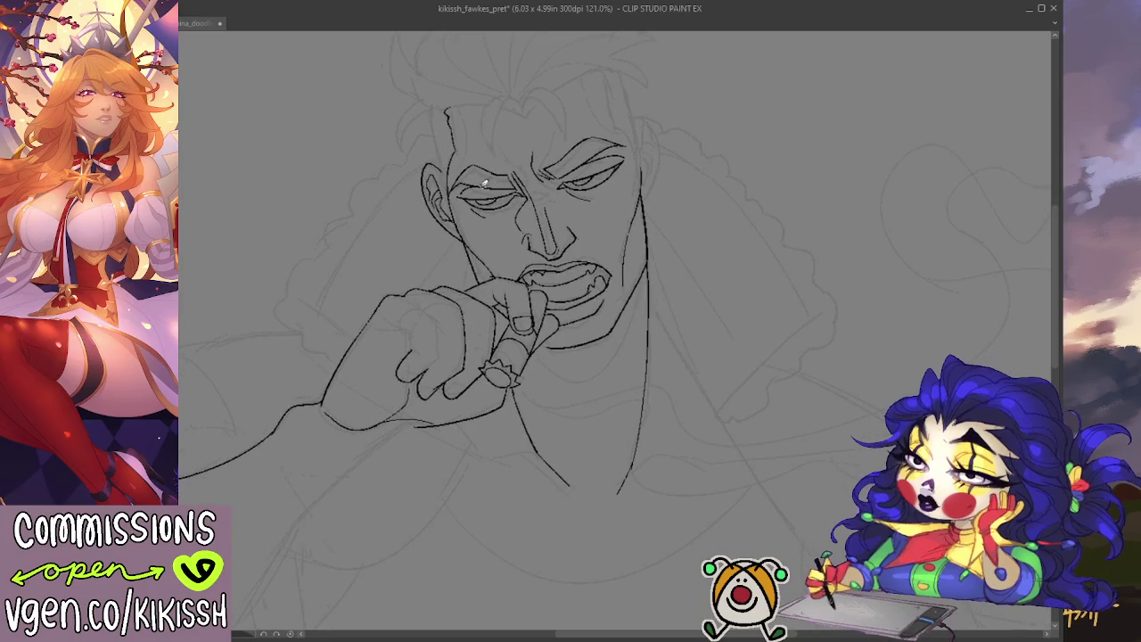
pyautogui.moveTo(456, 186)
pyautogui.mouseDown()
pyautogui.moveTo(487, 163)
pyautogui.moveTo(624, 139)
pyautogui.mouseUp()
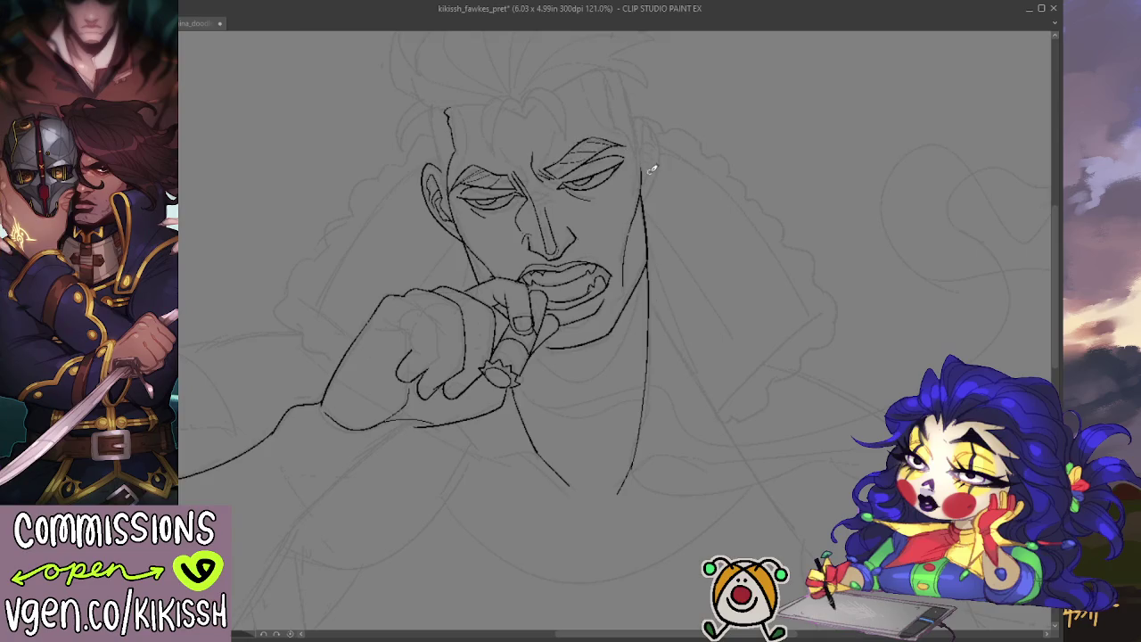
# - Zoom out and ink dark shading at the mouth's right corner
pyautogui.scroll(-1, 728, 392)
pyautogui.scroll(-1, 704, 392)
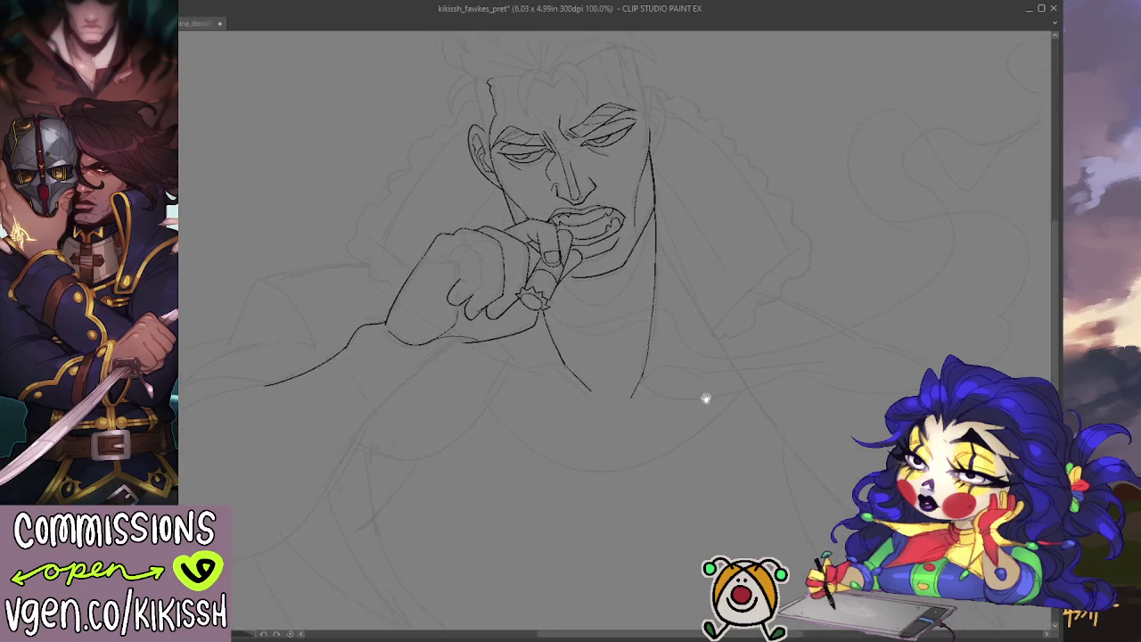
pyautogui.moveTo(699, 258); pyautogui.dragTo(695, 307)
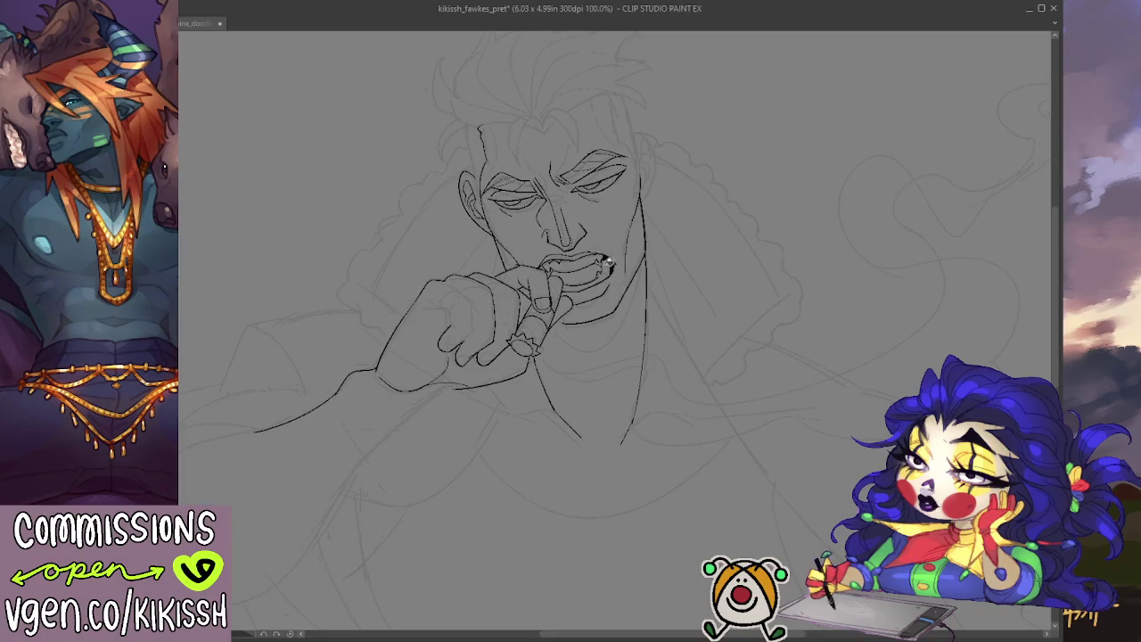
pyautogui.moveTo(601, 255)
pyautogui.mouseDown()
pyautogui.moveTo(613, 266)
pyautogui.moveTo(540, 269)
pyautogui.mouseUp()
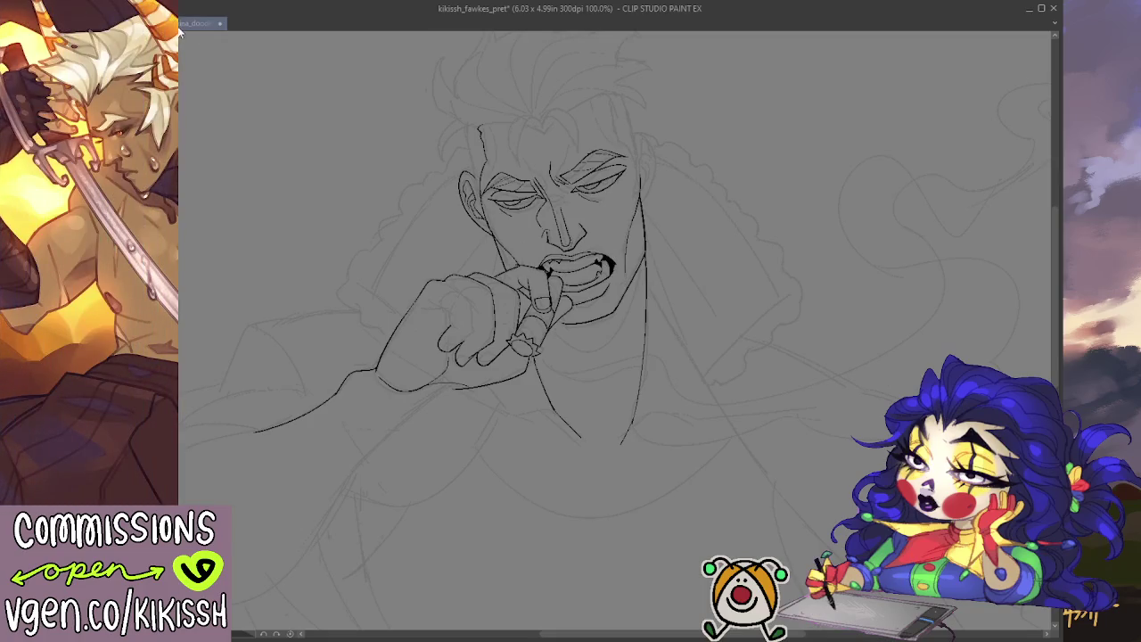
pyautogui.click(181, 24)
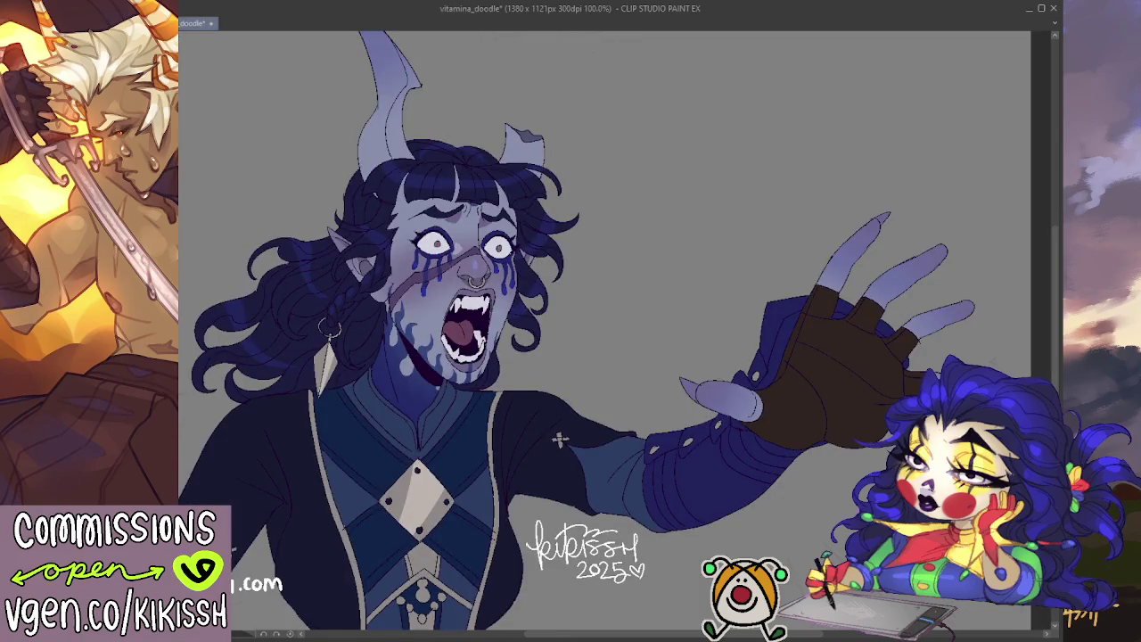
pyautogui.hotkey('ctrl', 'Tab')
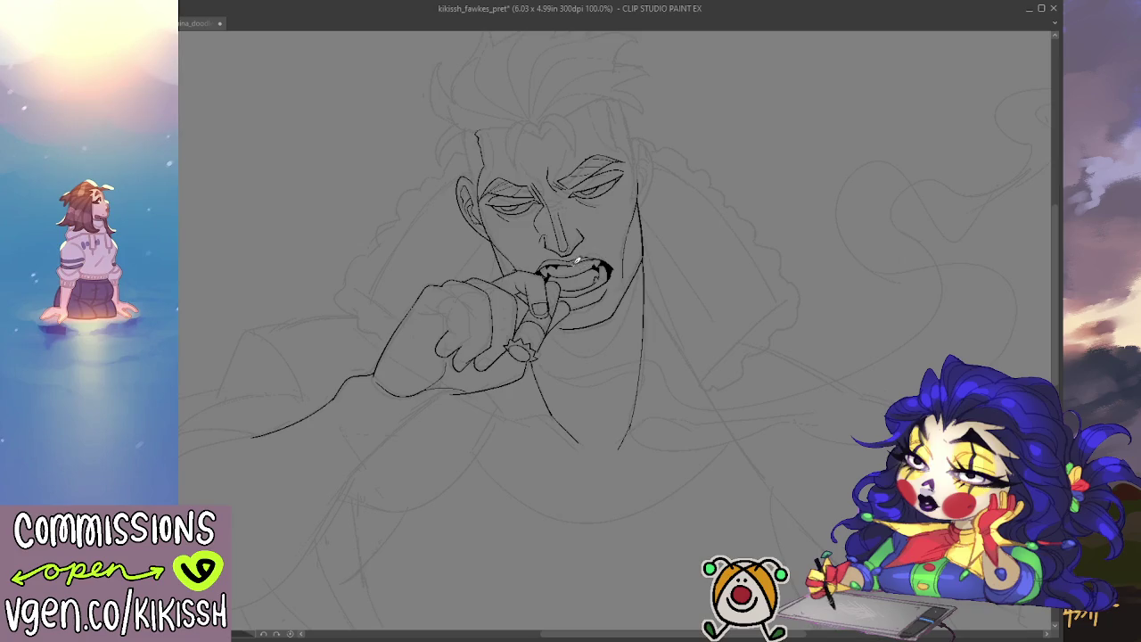
# - Darken the teeth and right fang inside the mouth, checking with a mirrored view
pyautogui.moveTo(607, 256); pyautogui.dragTo(588, 269)
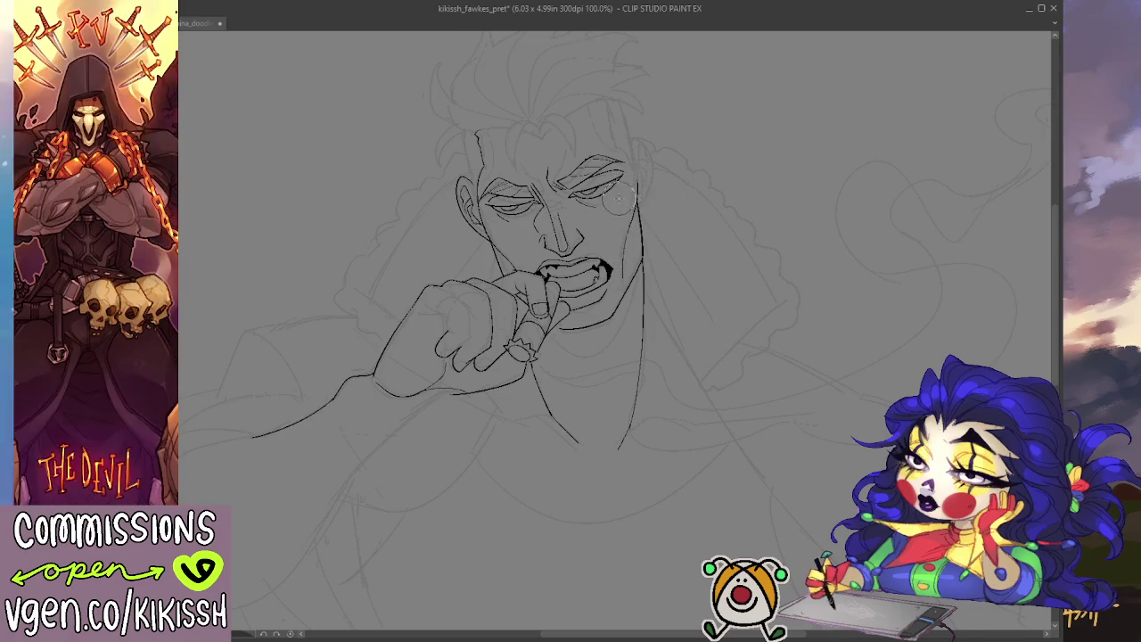
pyautogui.scroll(1, 624, 200)
pyautogui.moveTo(606, 314); pyautogui.dragTo(591, 302)
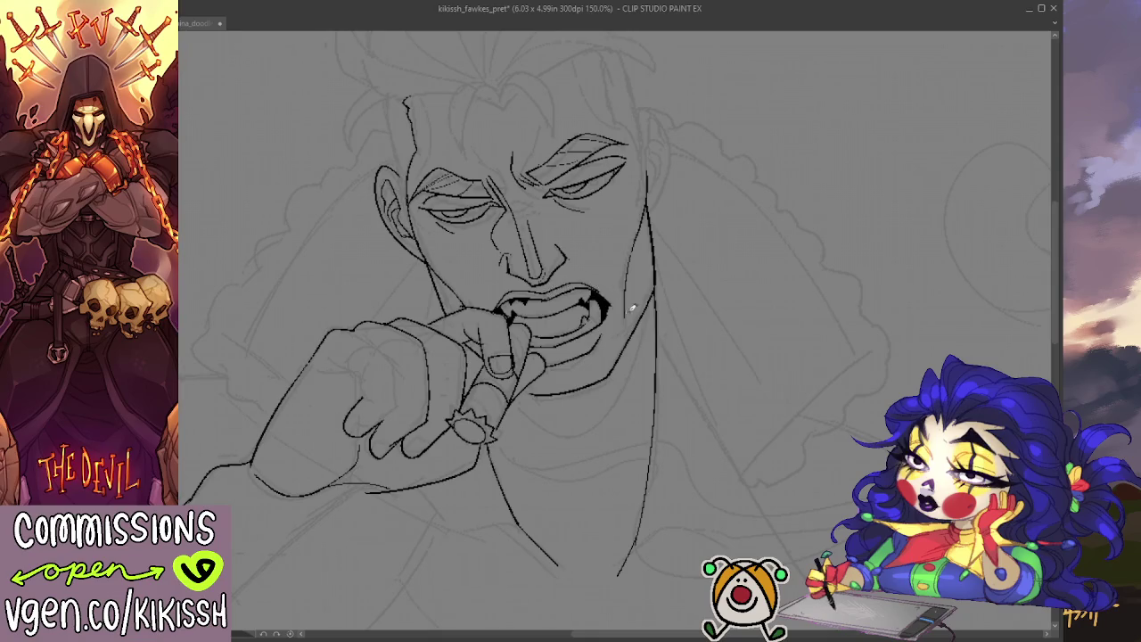
pyautogui.press('h')
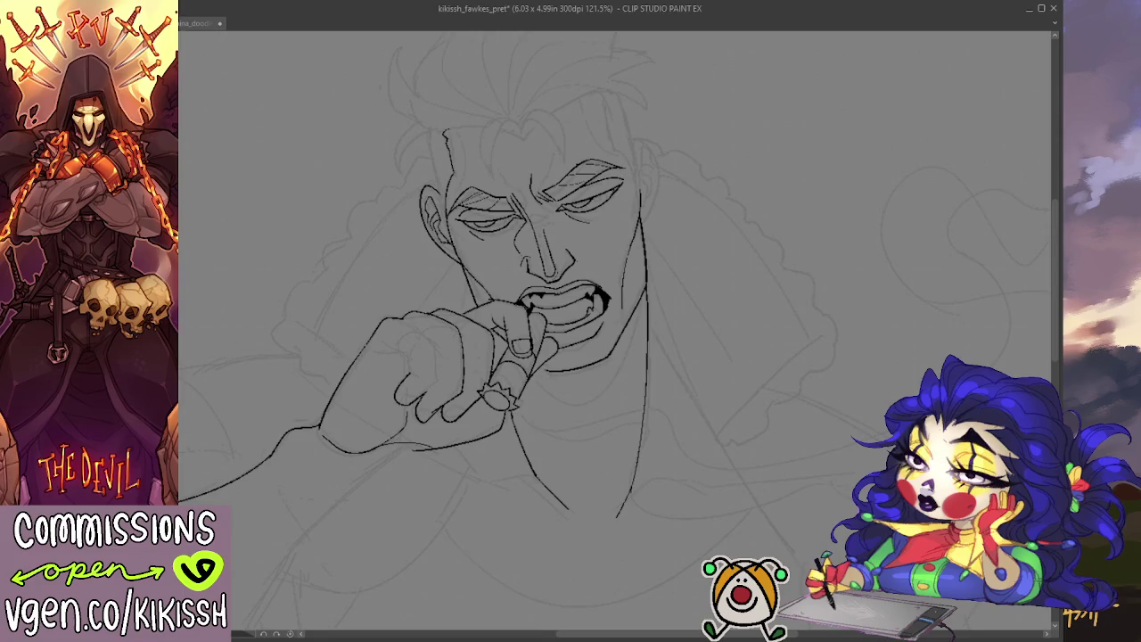
pyautogui.scroll(-1, 540, 326)
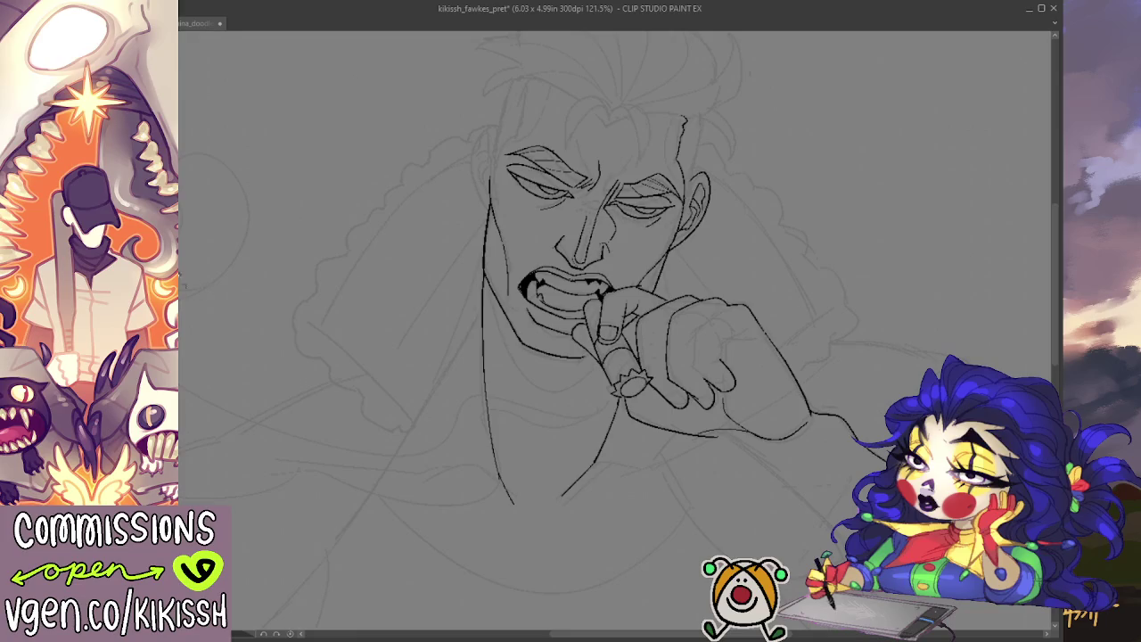
pyautogui.press('h')
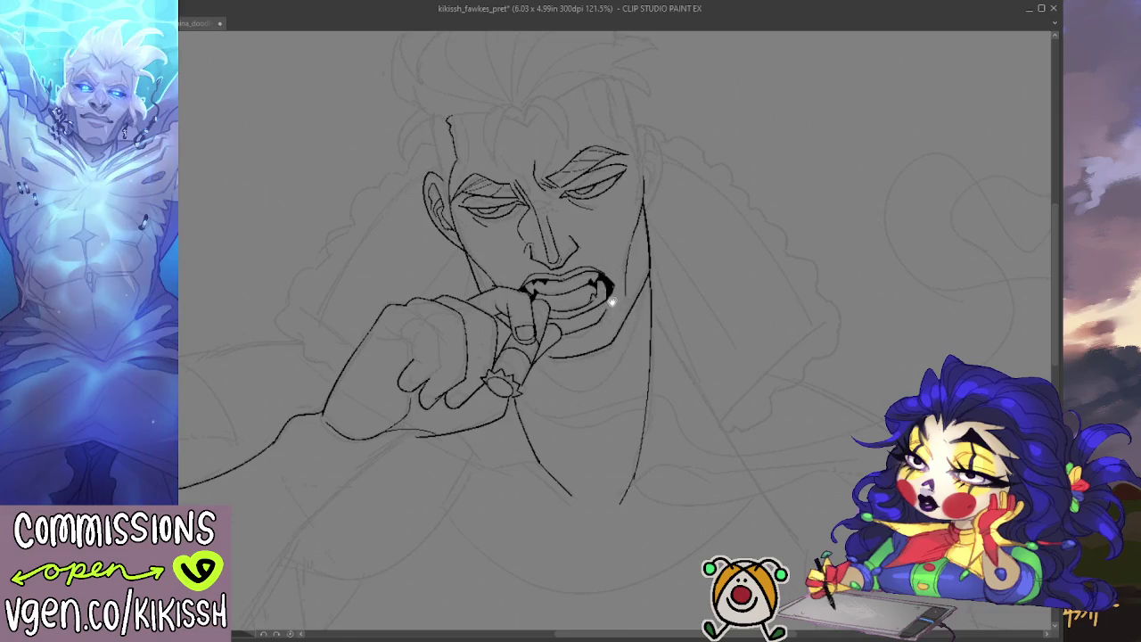
pyautogui.moveTo(605, 298); pyautogui.dragTo(614, 306)
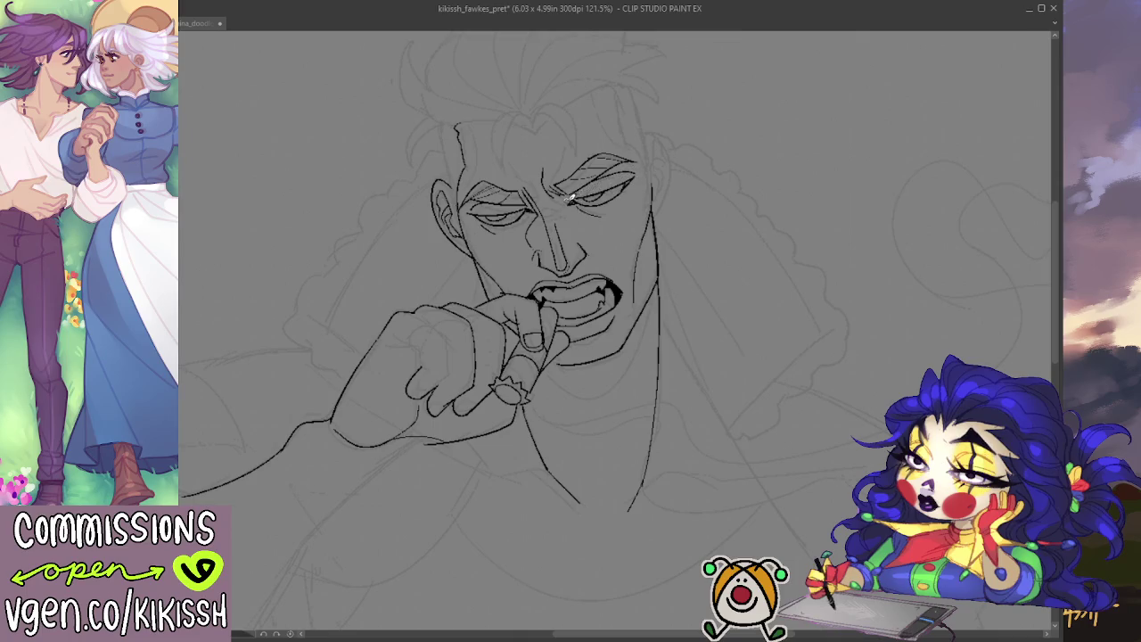
# - Ink the left eye's upper lid
pyautogui.moveTo(467, 208); pyautogui.dragTo(521, 204)
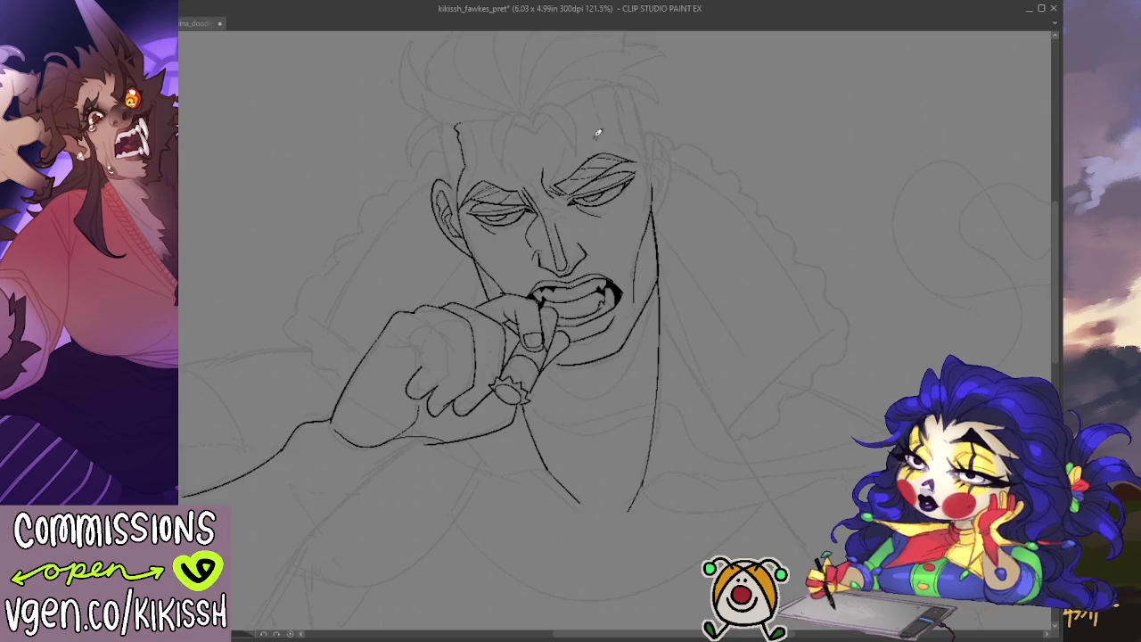
pyautogui.scroll(-2, 615, 223)
pyautogui.moveTo(692, 264)
pyautogui.mouseDown()
pyautogui.moveTo(723, 190)
pyautogui.moveTo(724, 219)
pyautogui.mouseUp()
# - Redraw the forehead line and both left and right sides of the head outline
pyautogui.moveTo(536, 112)
pyautogui.mouseDown()
pyautogui.moveTo(585, 115)
pyautogui.moveTo(635, 87)
pyautogui.mouseUp()
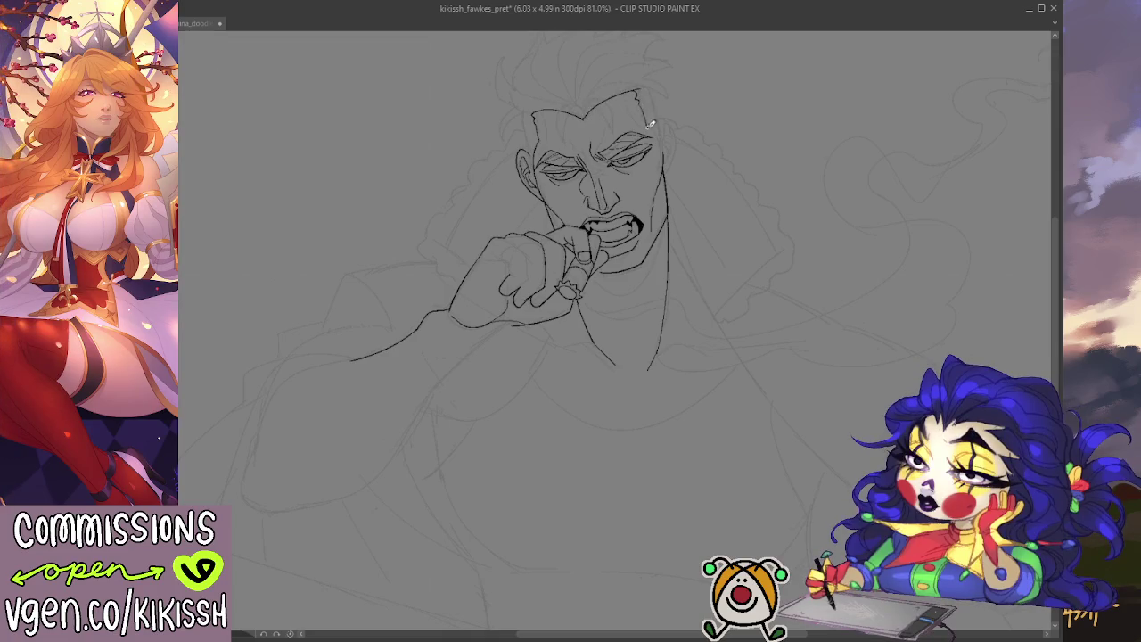
pyautogui.moveTo(648, 85); pyautogui.dragTo(664, 150)
pyautogui.hotkey('ctrl', 'z')
pyautogui.moveTo(649, 83); pyautogui.dragTo(667, 153)
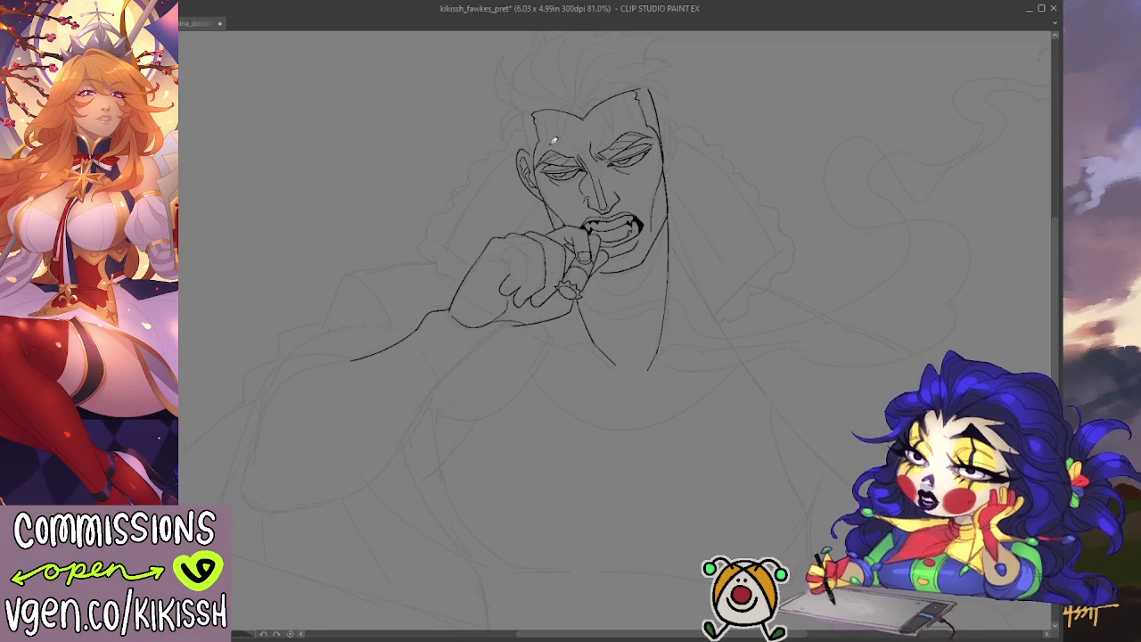
pyautogui.moveTo(523, 109); pyautogui.dragTo(537, 162)
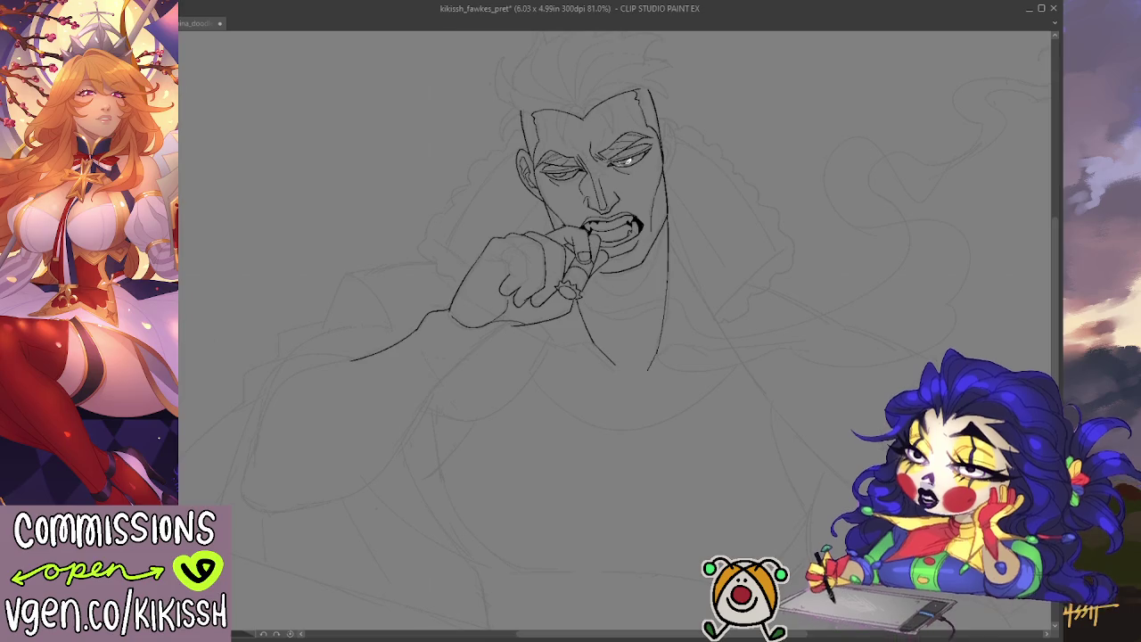
pyautogui.moveTo(670, 186); pyautogui.dragTo(686, 192)
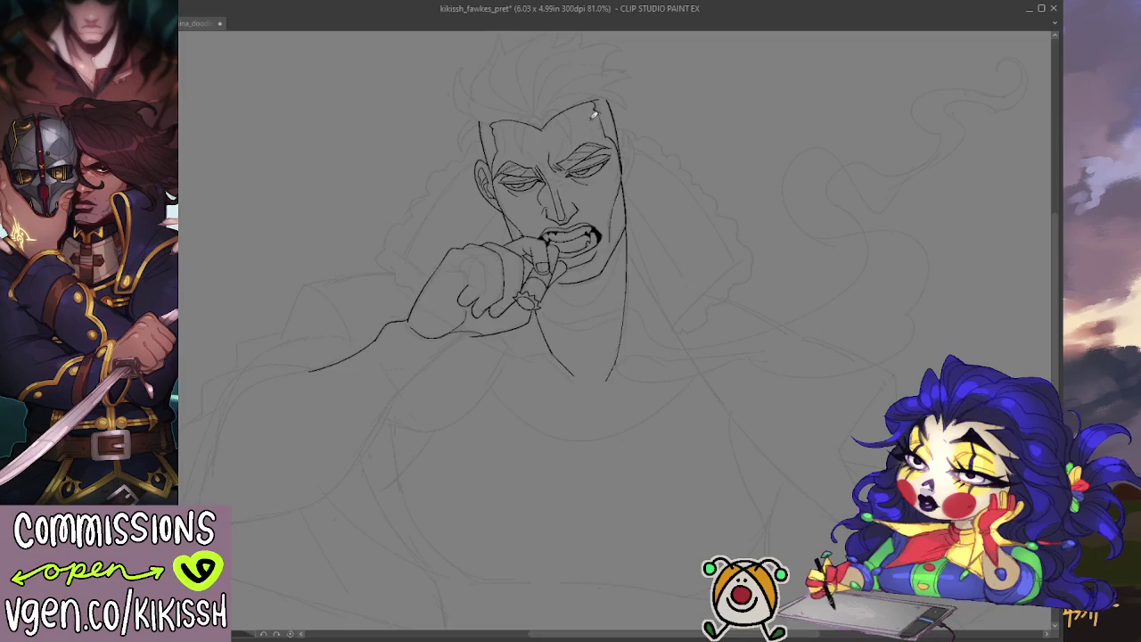
# - Add a hair strand line and refine the fine strokes beside the right eye
pyautogui.moveTo(588, 101); pyautogui.dragTo(595, 121)
pyautogui.hotkey('ctrl', 'z')
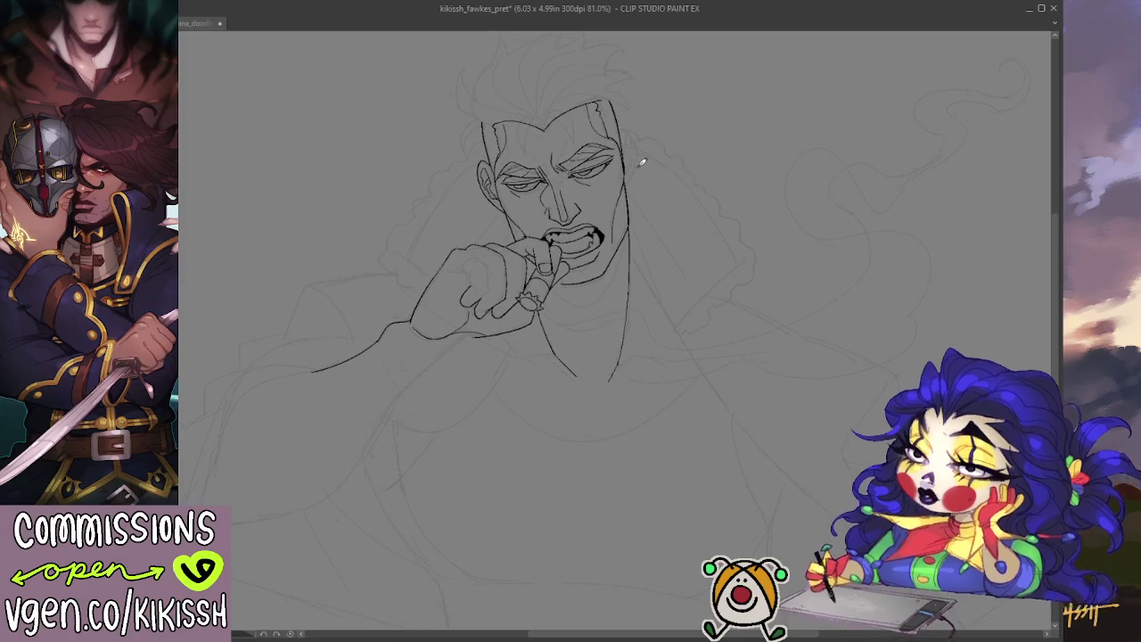
pyautogui.moveTo(622, 153); pyautogui.dragTo(609, 167)
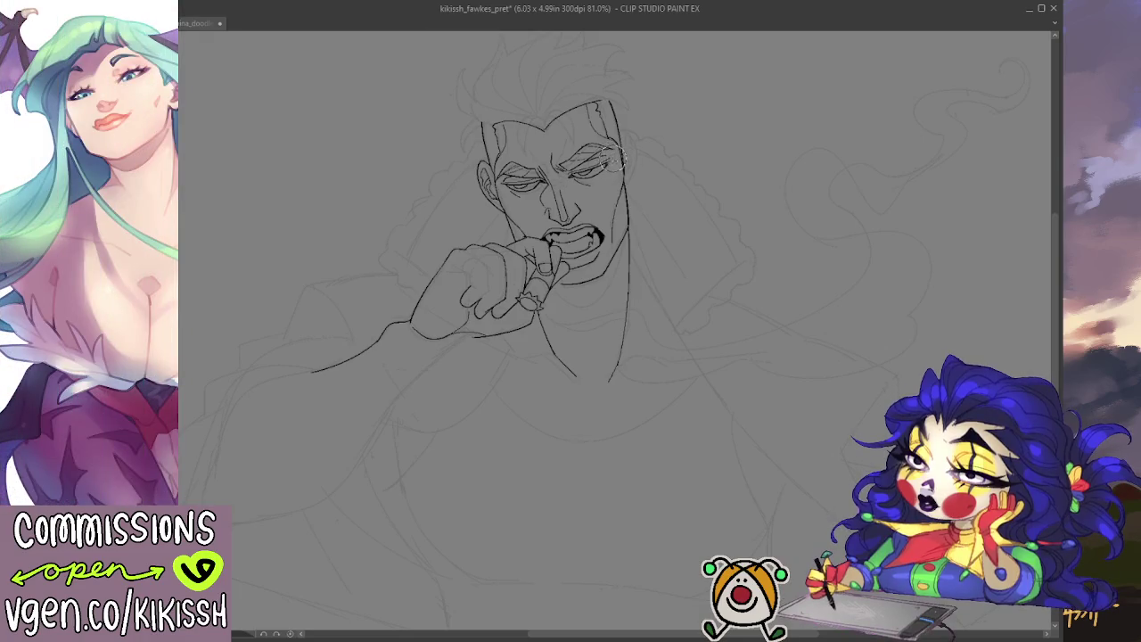
pyautogui.moveTo(622, 146)
pyautogui.mouseDown()
pyautogui.moveTo(594, 170)
pyautogui.moveTo(620, 163)
pyautogui.mouseUp()
pyautogui.moveTo(615, 154)
pyautogui.mouseDown()
pyautogui.moveTo(597, 171)
pyautogui.moveTo(610, 176)
pyautogui.moveTo(593, 174)
pyautogui.moveTo(597, 148)
pyautogui.moveTo(612, 153)
pyautogui.mouseUp()
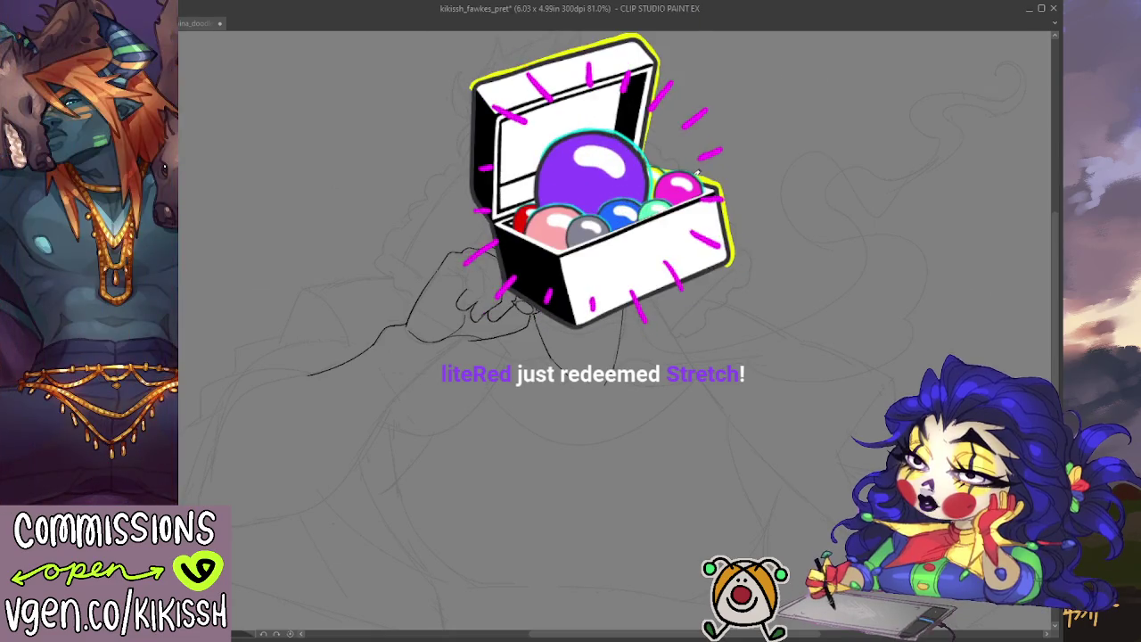
pyautogui.scroll(-3, 758, 178)
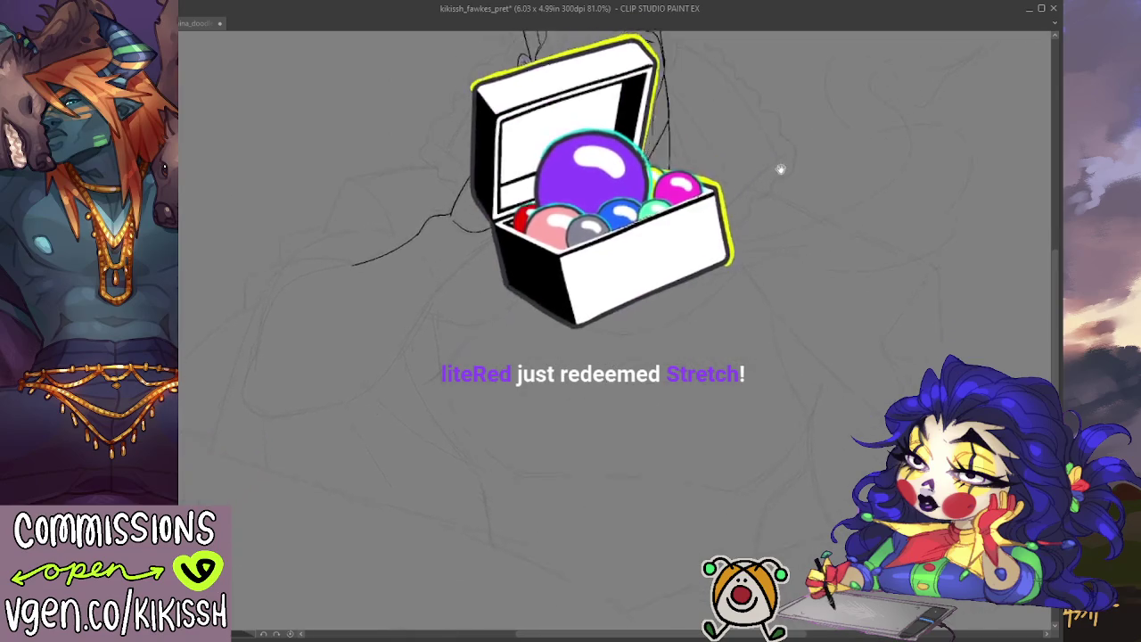
# - Ink the underside of the forearm, reworking the curve's upper end over several retries
pyautogui.moveTo(779, 169); pyautogui.dragTo(848, 133)
pyautogui.moveTo(585, 190)
pyautogui.mouseDown()
pyautogui.moveTo(506, 264)
pyautogui.moveTo(479, 313)
pyautogui.moveTo(407, 367)
pyautogui.mouseUp()
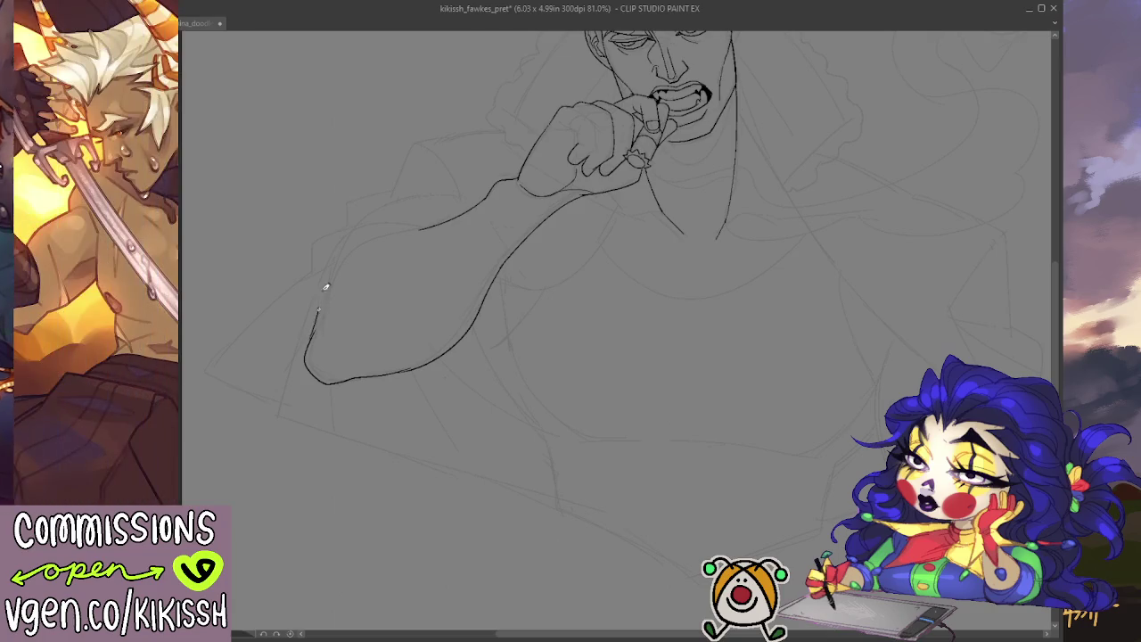
pyautogui.moveTo(360, 223); pyautogui.dragTo(313, 311)
pyautogui.hotkey('ctrl', 'z')
pyautogui.hotkey('ctrl', 'z')
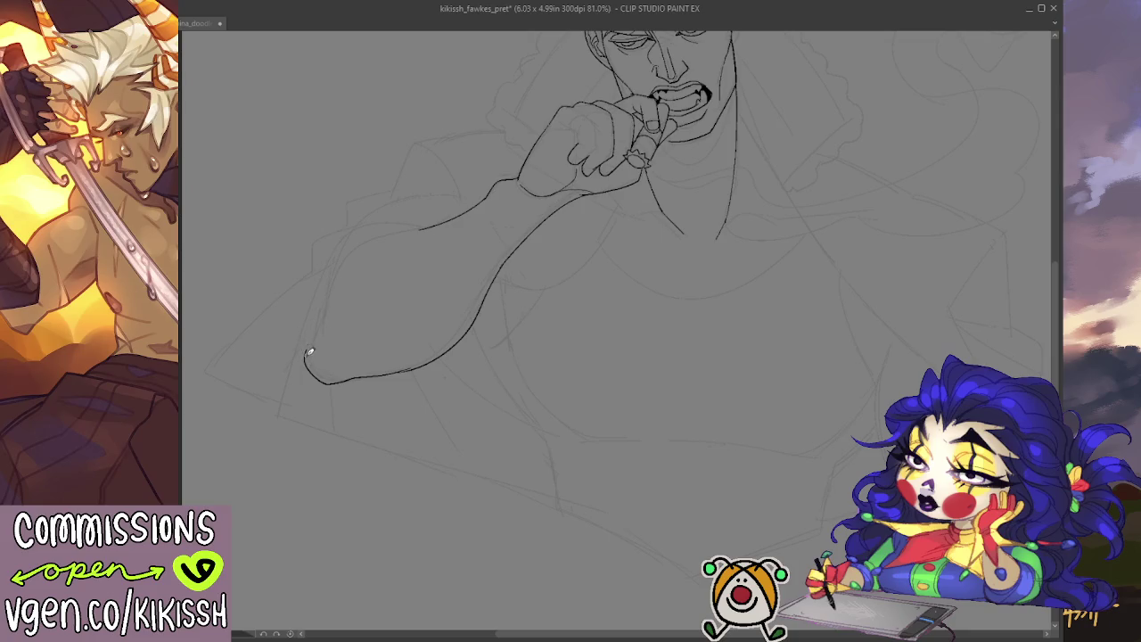
pyautogui.hotkey('ctrl', 'z')
pyautogui.moveTo(306, 353); pyautogui.dragTo(326, 291)
pyautogui.hotkey('ctrl', 'z')
pyautogui.moveTo(306, 353); pyautogui.dragTo(385, 204)
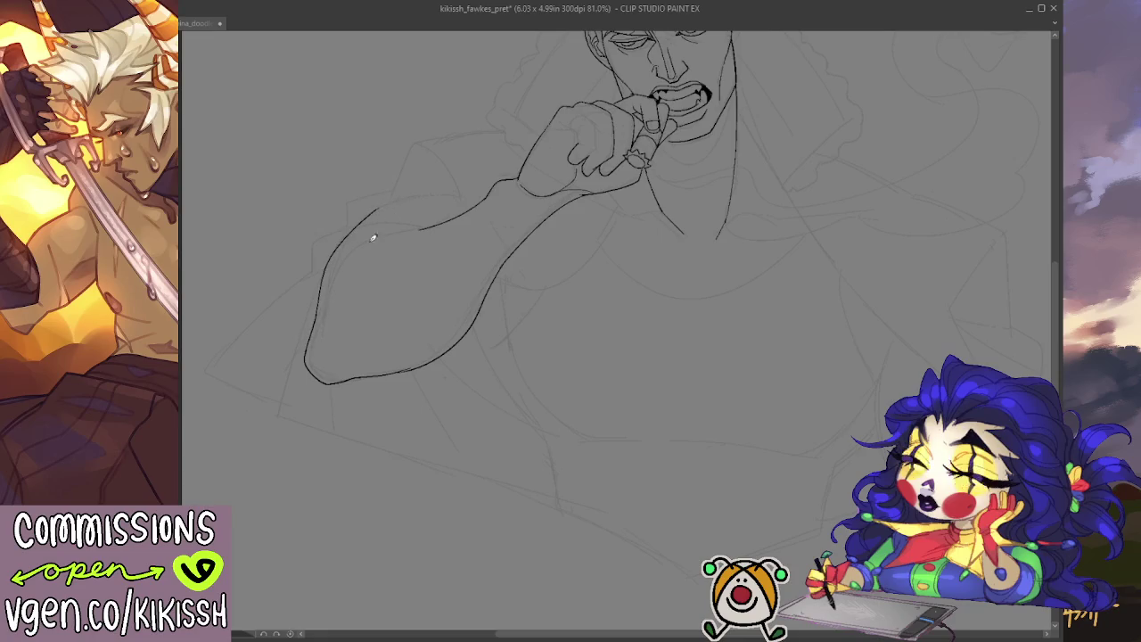
pyautogui.hotkey('ctrl', 'z')
pyautogui.moveTo(318, 303); pyautogui.dragTo(326, 259)
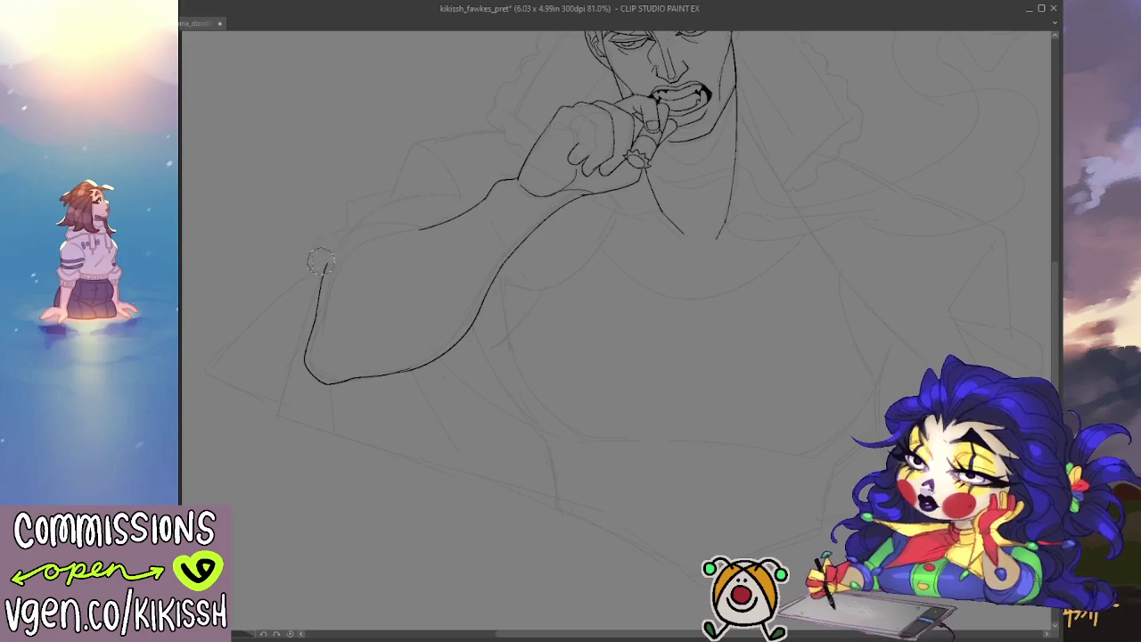
# - Redraw the lower arm curve, join it to the forearm line, and darken it by retracing
pyautogui.moveTo(563, 297); pyautogui.dragTo(550, 272)
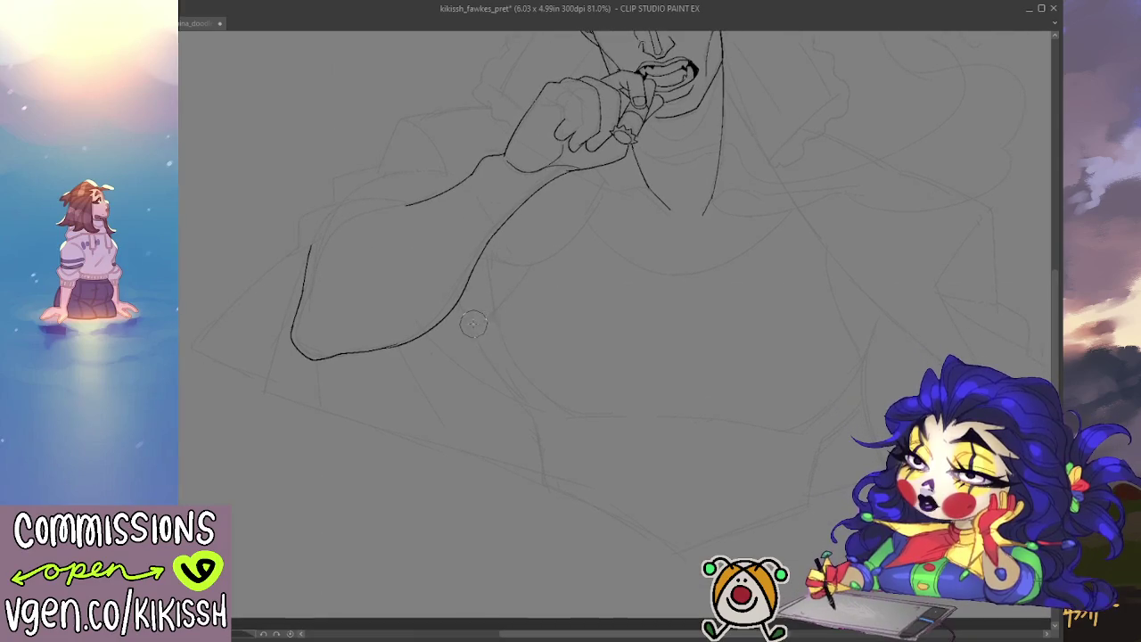
pyautogui.moveTo(411, 342); pyautogui.dragTo(481, 259)
pyautogui.moveTo(462, 287)
pyautogui.mouseDown()
pyautogui.moveTo(377, 355)
pyautogui.moveTo(481, 253)
pyautogui.mouseUp()
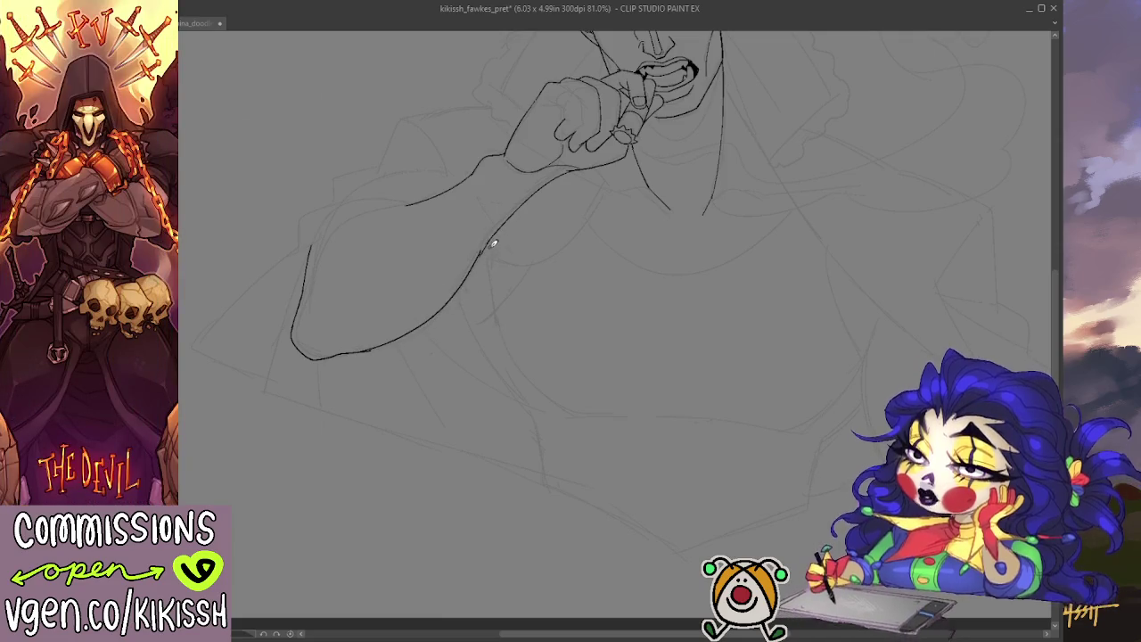
pyautogui.hotkey('ctrl', 'z')
pyautogui.moveTo(344, 349)
pyautogui.mouseDown()
pyautogui.moveTo(446, 306)
pyautogui.moveTo(483, 252)
pyautogui.mouseUp()
pyautogui.hotkey('ctrl', 'z')
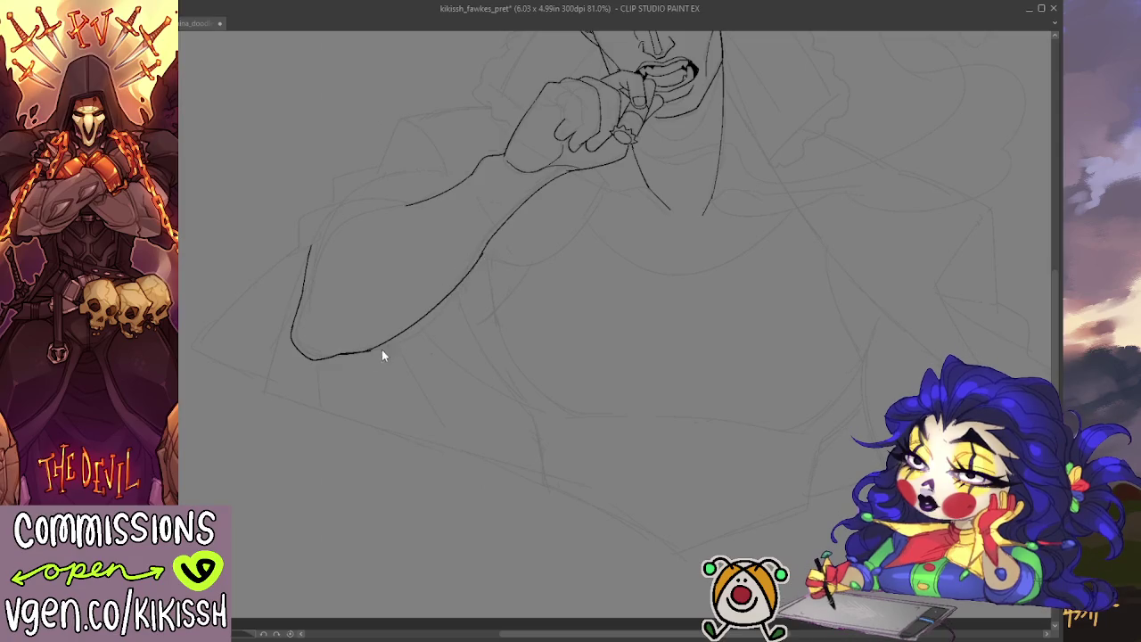
pyautogui.moveTo(347, 347)
pyautogui.mouseDown()
pyautogui.moveTo(412, 336)
pyautogui.moveTo(466, 254)
pyautogui.mouseUp()
pyautogui.hotkey('ctrl', 'z')
pyautogui.hotkey('ctrl', 'z')
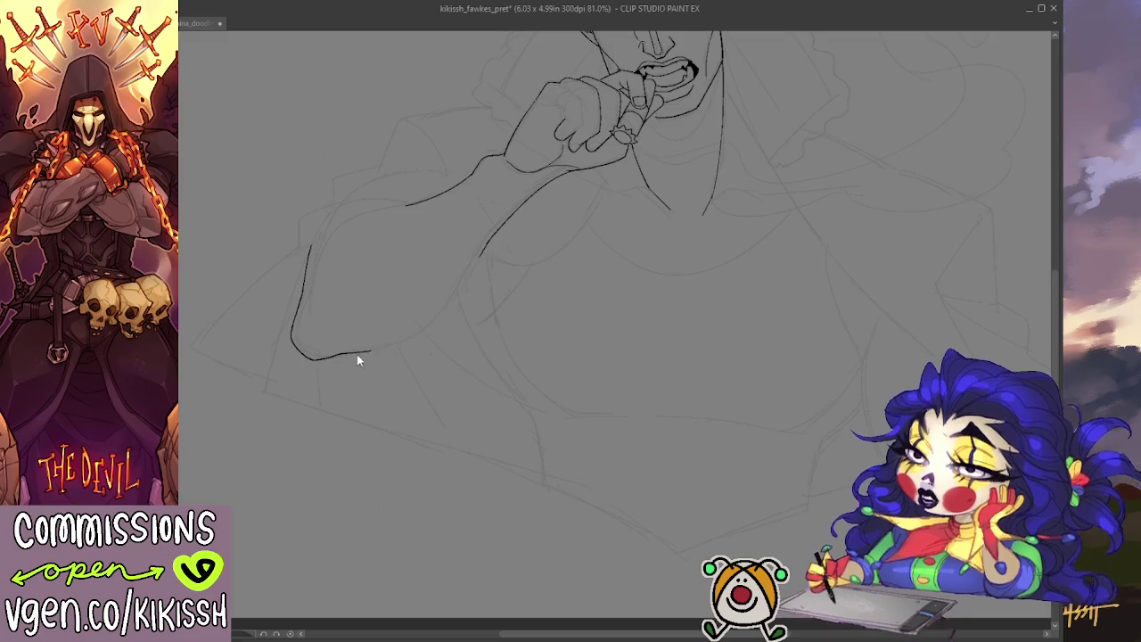
pyautogui.moveTo(344, 351); pyautogui.dragTo(452, 294)
pyautogui.moveTo(481, 258); pyautogui.dragTo(452, 295)
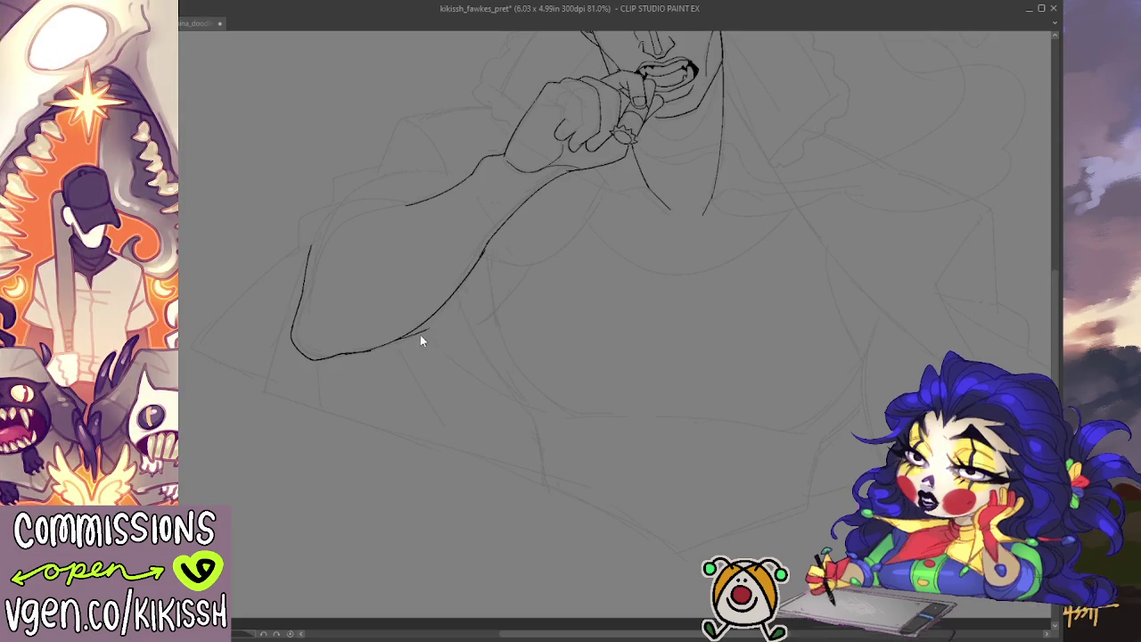
pyautogui.moveTo(401, 335)
pyautogui.mouseDown()
pyautogui.moveTo(476, 284)
pyautogui.moveTo(424, 328)
pyautogui.moveTo(478, 257)
pyautogui.moveTo(522, 270)
pyautogui.mouseUp()
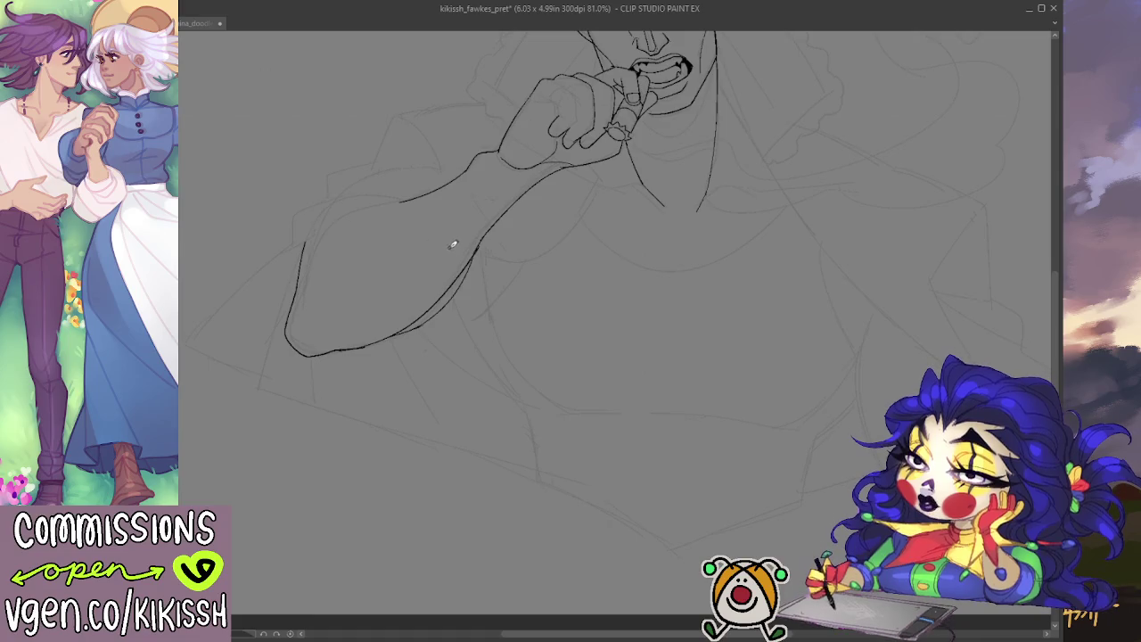
pyautogui.scroll(3, 559, 356)
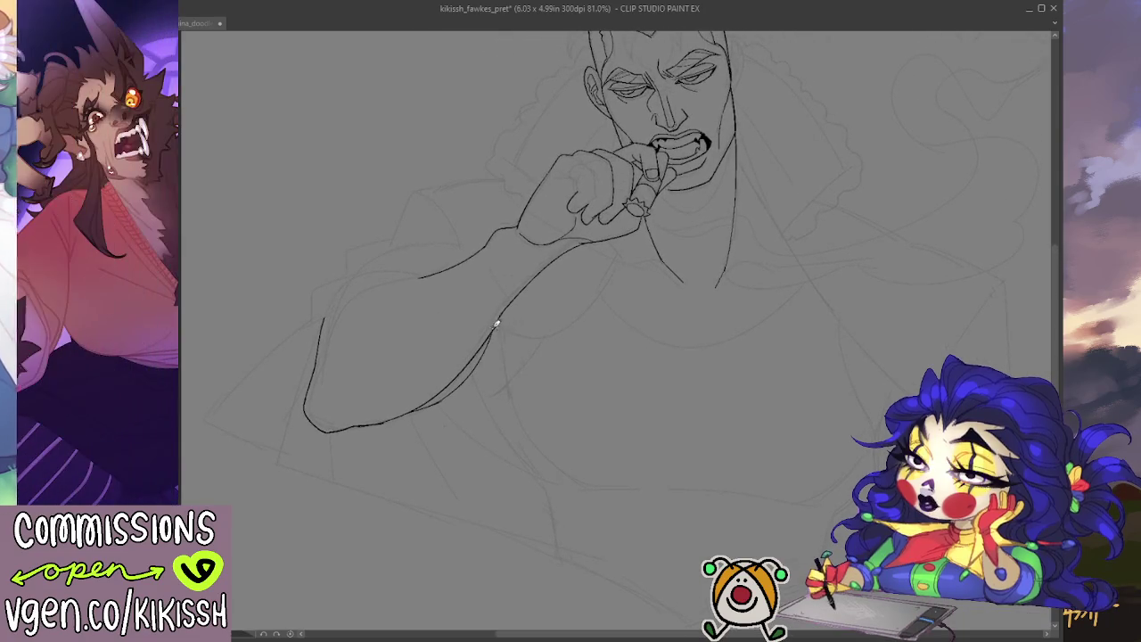
# - Ink the upturned collar line beside the face's left side, then zoom in to 100%
pyautogui.moveTo(624, 254); pyautogui.dragTo(657, 294)
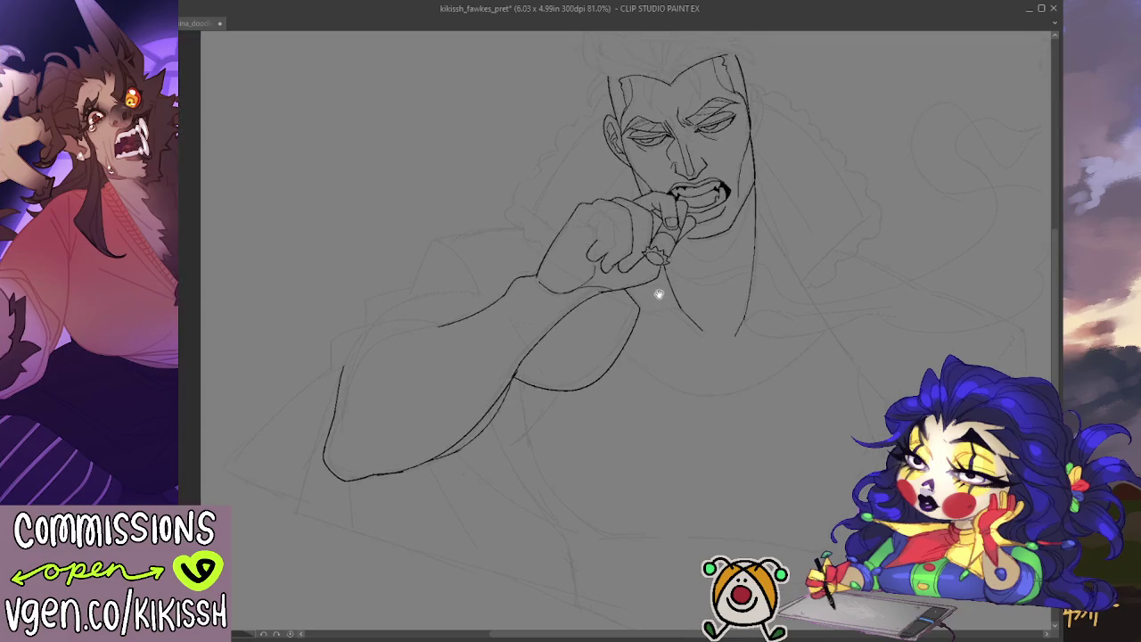
pyautogui.moveTo(535, 207); pyautogui.dragTo(607, 108)
pyautogui.hotkey('ctrl', 'z')
pyautogui.moveTo(565, 156)
pyautogui.mouseDown()
pyautogui.moveTo(526, 212)
pyautogui.moveTo(549, 226)
pyautogui.mouseUp()
pyautogui.moveTo(862, 208); pyautogui.dragTo(755, 222)
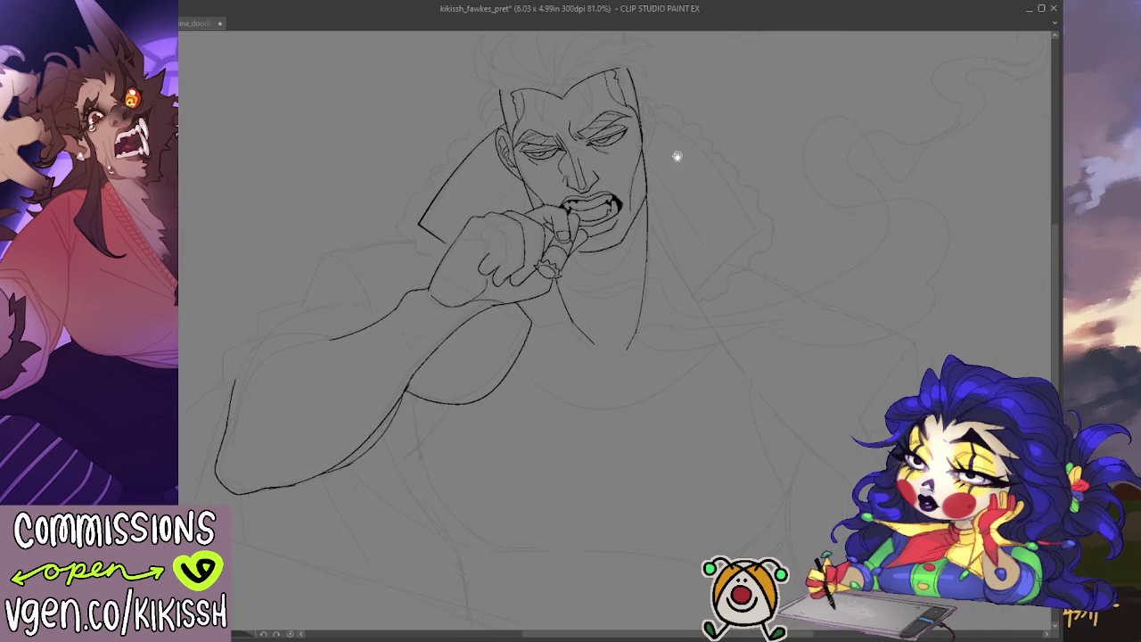
pyautogui.moveTo(676, 156); pyautogui.dragTo(685, 184)
pyautogui.scroll(1, 694, 147)
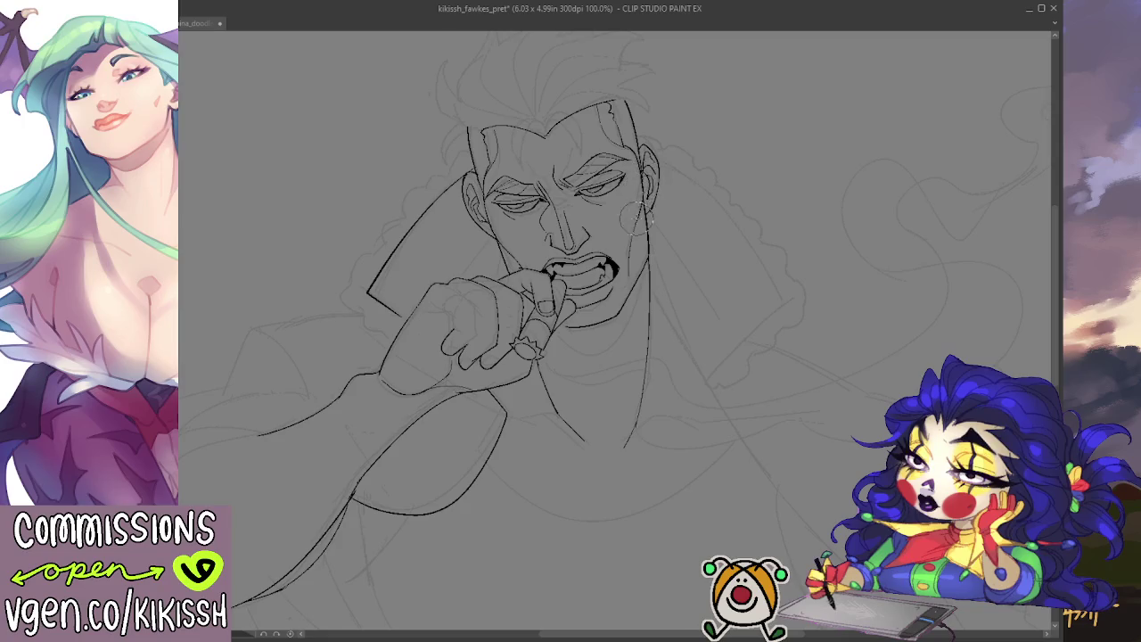
# - Ink the right collar edge from the ear down past the hair, extending it down-right
pyautogui.moveTo(730, 200)
pyautogui.mouseDown()
pyautogui.moveTo(730, 232)
pyautogui.moveTo(651, 205)
pyautogui.mouseUp()
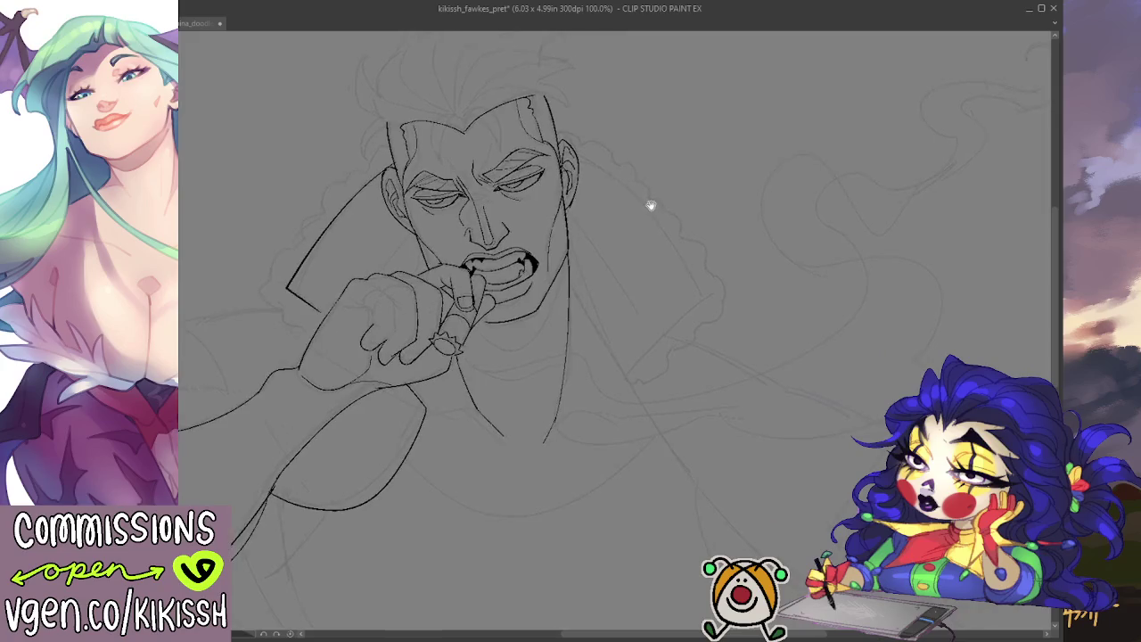
pyautogui.moveTo(578, 157)
pyautogui.mouseDown()
pyautogui.moveTo(630, 177)
pyautogui.moveTo(703, 295)
pyautogui.mouseUp()
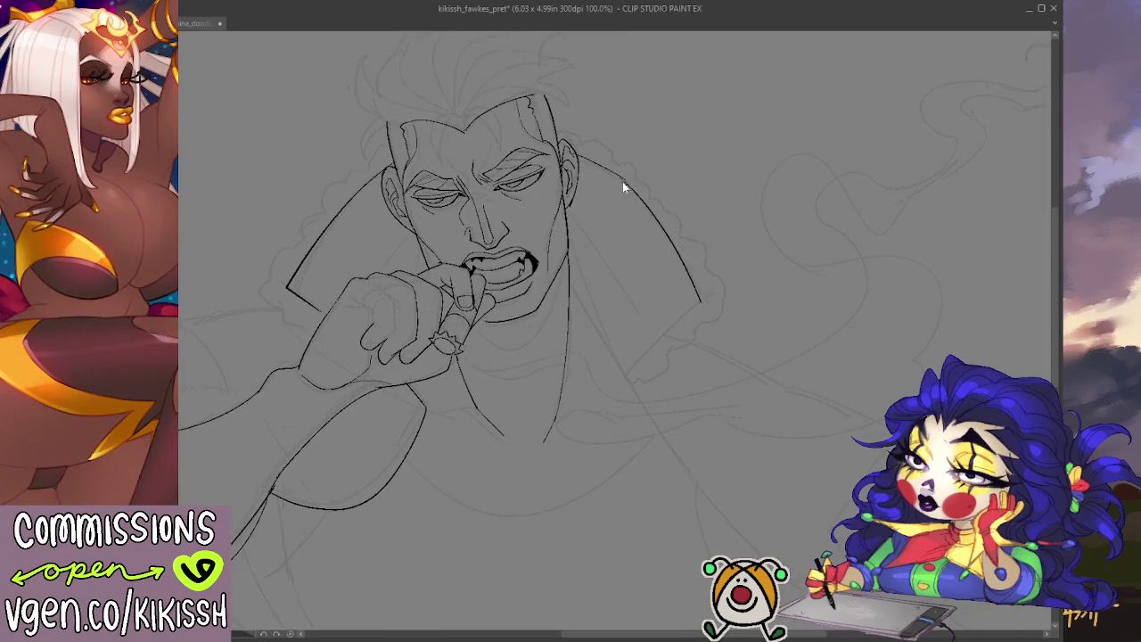
pyautogui.moveTo(576, 146)
pyautogui.mouseDown()
pyautogui.moveTo(650, 207)
pyautogui.moveTo(703, 290)
pyautogui.moveTo(638, 352)
pyautogui.moveTo(662, 293)
pyautogui.moveTo(661, 240)
pyautogui.mouseUp()
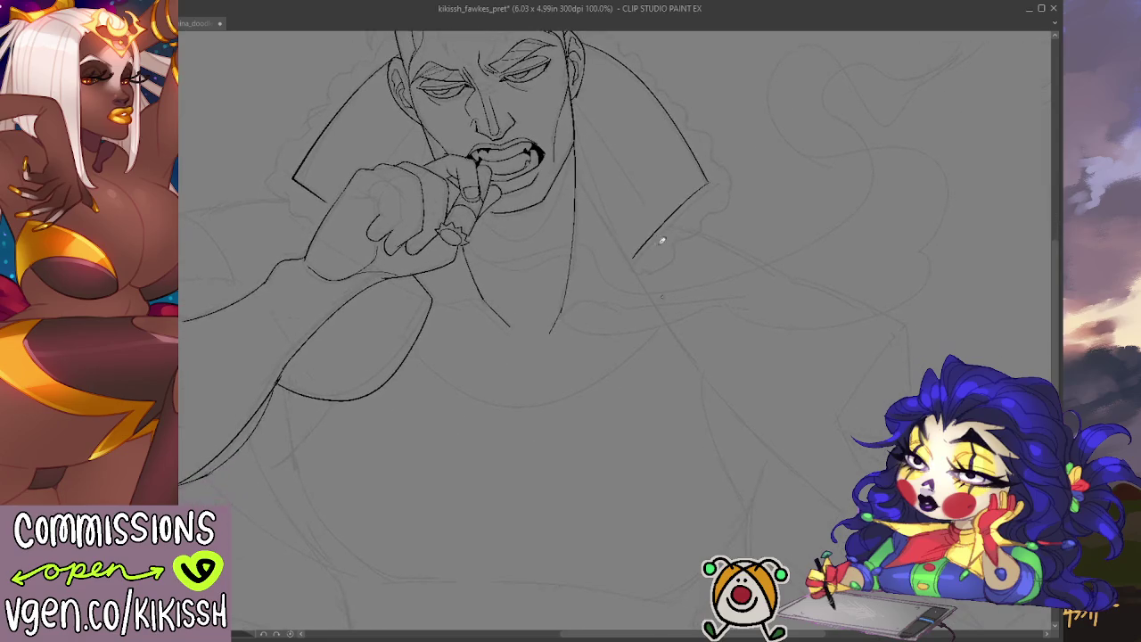
pyautogui.moveTo(578, 167); pyautogui.dragTo(704, 379)
pyautogui.moveTo(704, 379); pyautogui.dragTo(561, 161)
pyautogui.moveTo(676, 287); pyautogui.dragTo(769, 374)
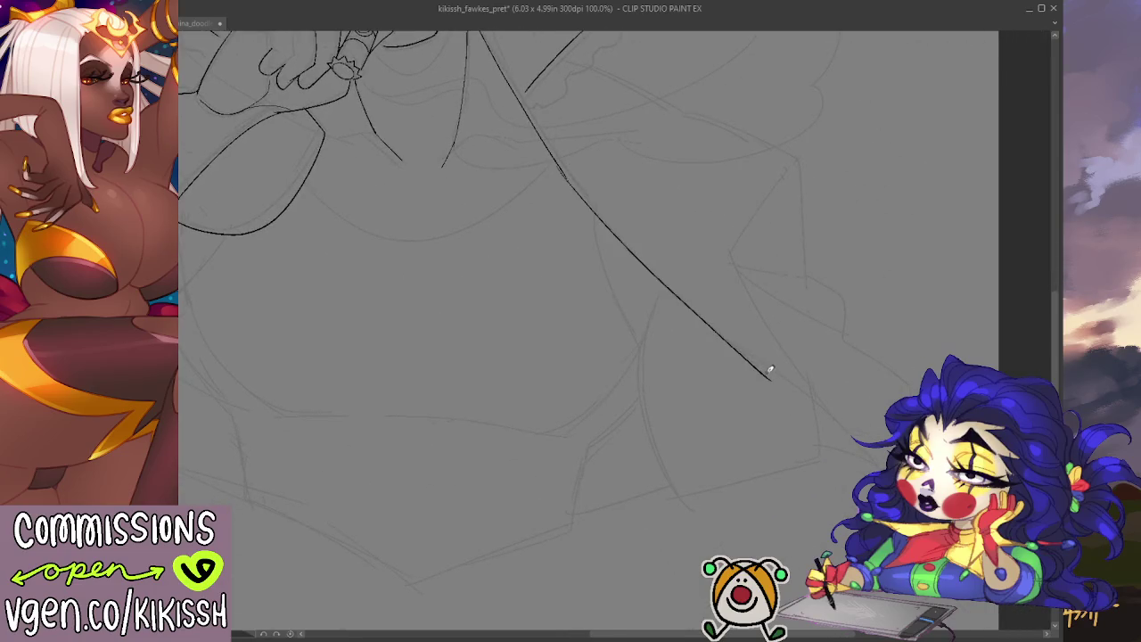
# - Try the long down-right coat edge several times, undo each attempt, and zoom out to 45%
pyautogui.hotkey('ctrl', 'z')
pyautogui.moveTo(560, 160)
pyautogui.mouseDown()
pyautogui.moveTo(751, 344)
pyautogui.moveTo(830, 387)
pyautogui.mouseUp()
pyautogui.hotkey('ctrl', 'z')
pyautogui.moveTo(561, 160)
pyautogui.mouseDown()
pyautogui.moveTo(685, 301)
pyautogui.moveTo(876, 443)
pyautogui.mouseUp()
pyautogui.hotkey('ctrl', 'z')
pyautogui.moveTo(560, 160)
pyautogui.mouseDown()
pyautogui.moveTo(612, 241)
pyautogui.moveTo(876, 443)
pyautogui.mouseUp()
pyautogui.hotkey('ctrl', 'z')
pyautogui.hotkey('ctrl', 'z')
pyautogui.hotkey('ctrl', '-')
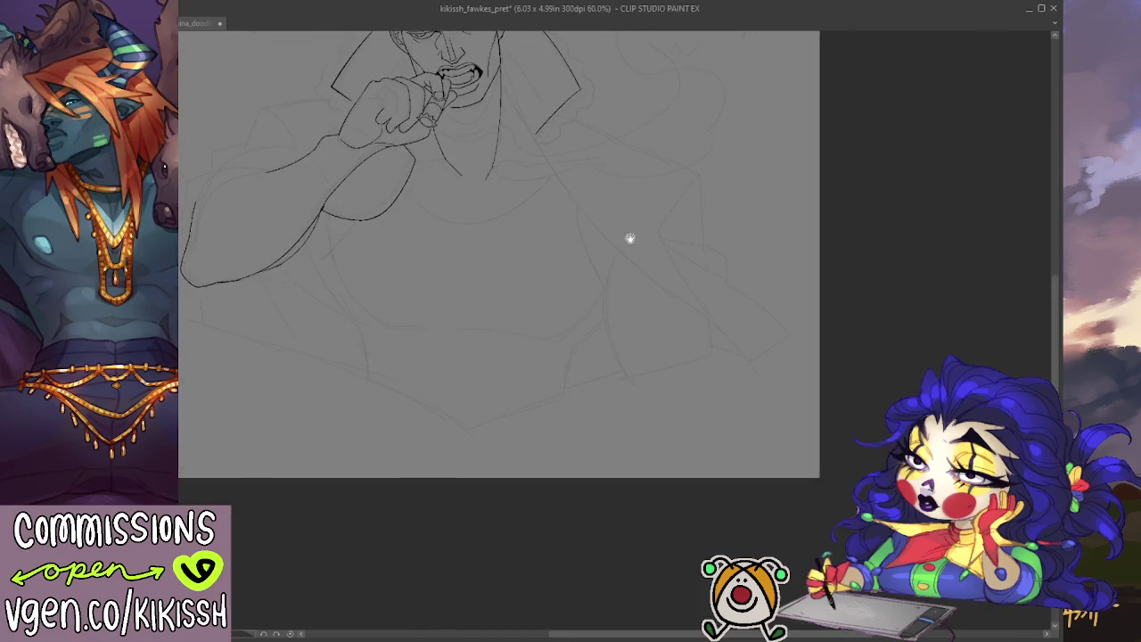
pyautogui.hotkey('ctrl', '-')
pyautogui.hotkey('ctrl', '-')
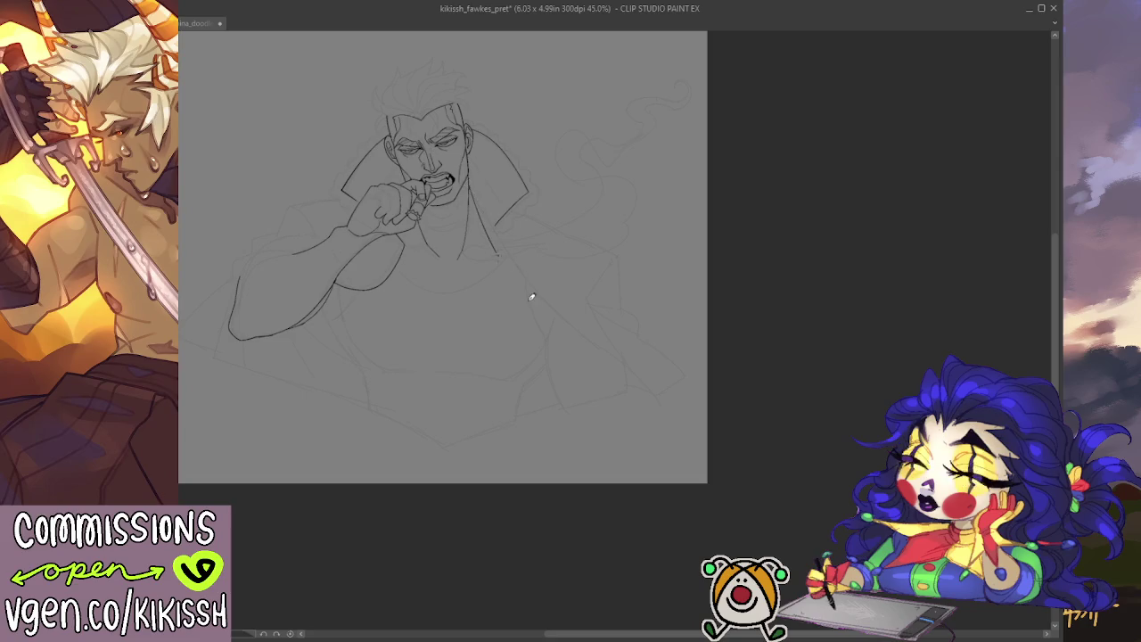
# - Ink the coat's right front edge diagonally down to the hem, ending in a notched corner
pyautogui.moveTo(487, 222)
pyautogui.mouseDown()
pyautogui.moveTo(565, 326)
pyautogui.moveTo(657, 382)
pyautogui.mouseUp()
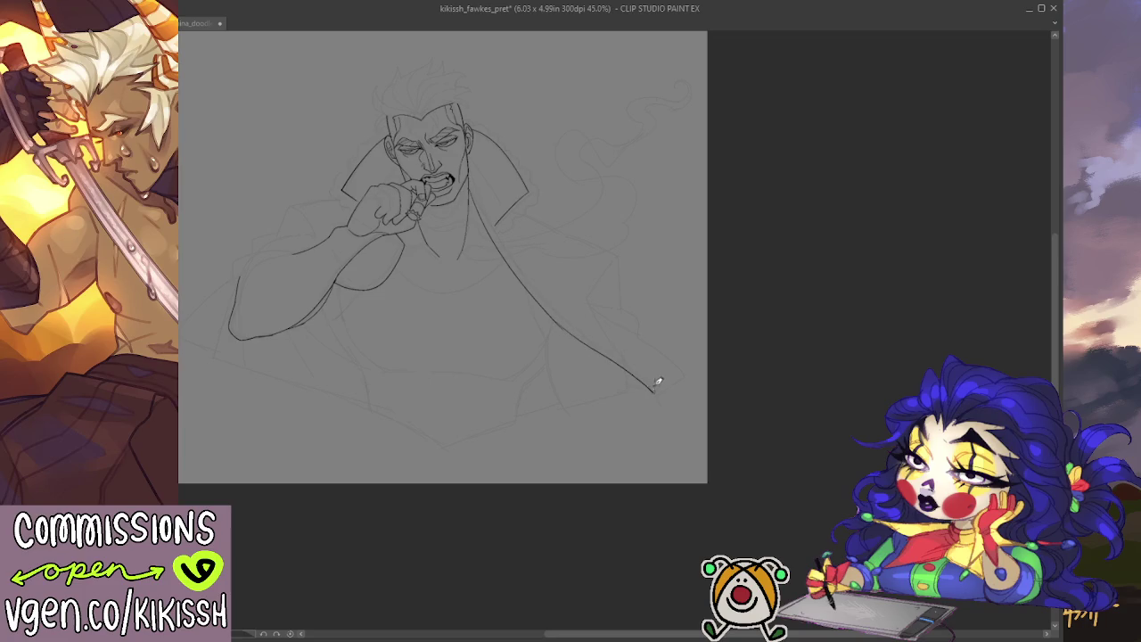
pyautogui.scroll(3, 633, 258)
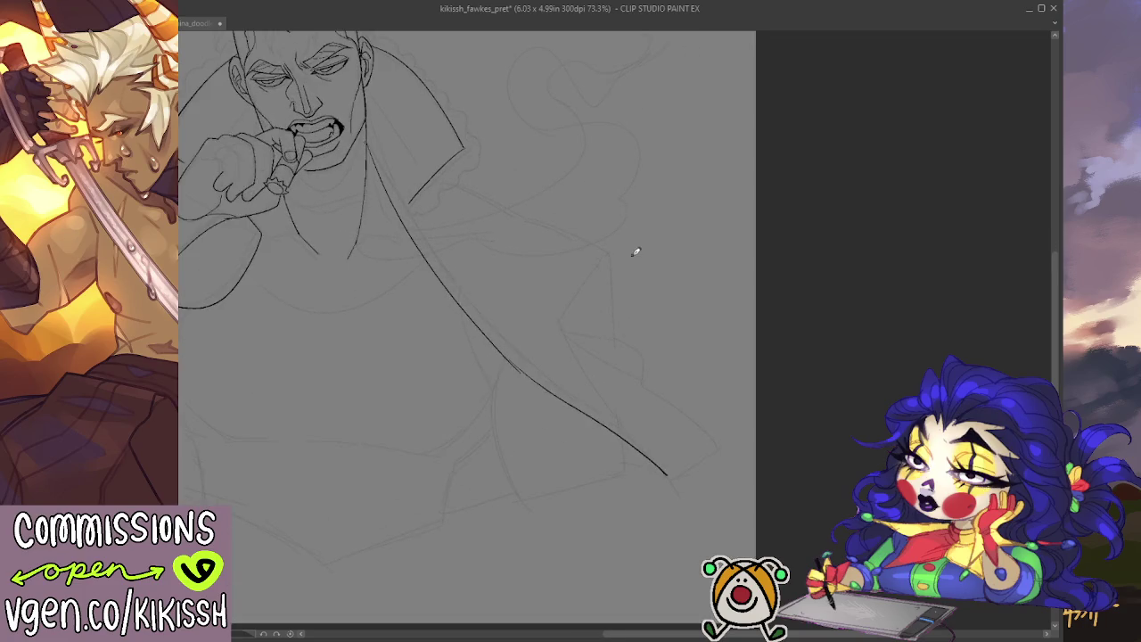
pyautogui.moveTo(635, 252); pyautogui.dragTo(618, 187)
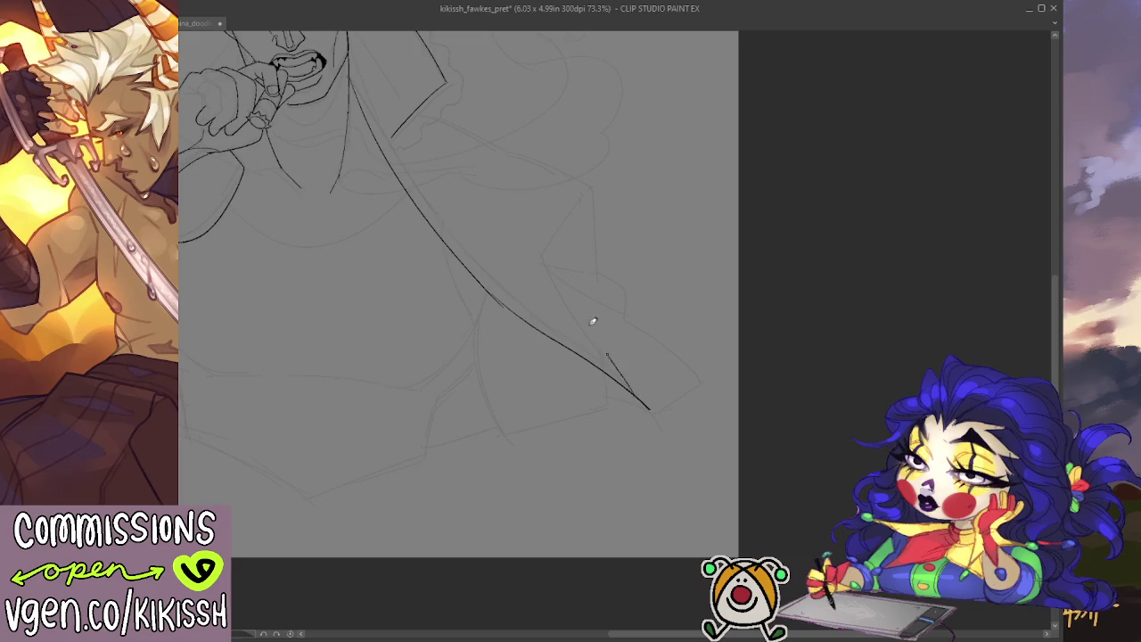
pyautogui.moveTo(606, 348); pyautogui.dragTo(564, 246)
pyautogui.hotkey('ctrl', 'z')
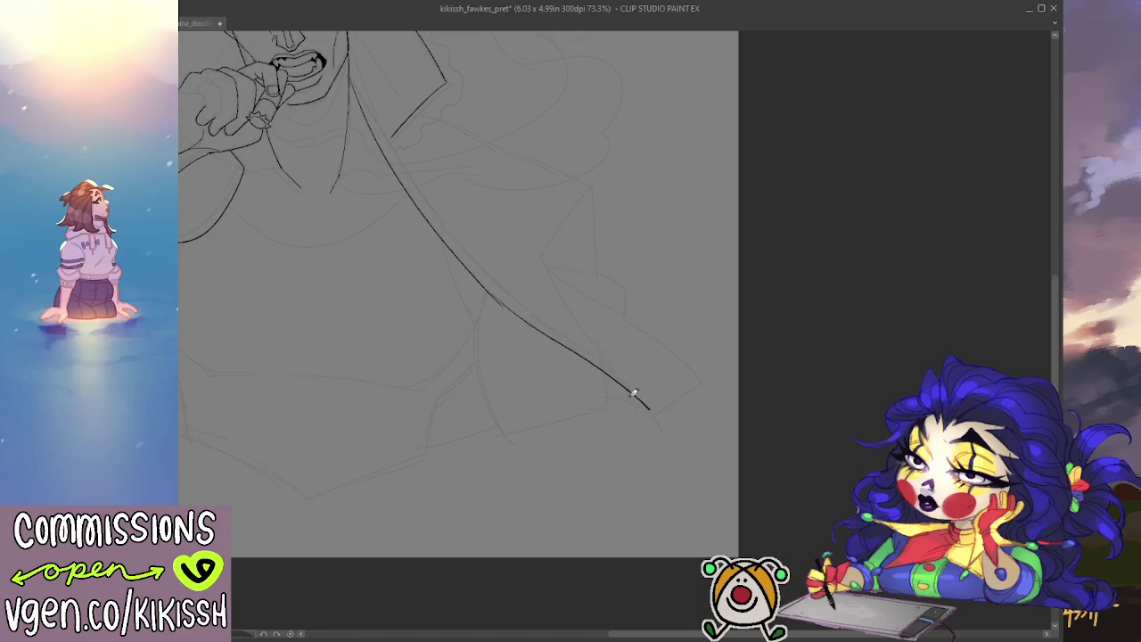
pyautogui.moveTo(641, 396)
pyautogui.mouseDown()
pyautogui.moveTo(611, 326)
pyautogui.moveTo(586, 317)
pyautogui.moveTo(552, 246)
pyautogui.mouseUp()
pyautogui.moveTo(635, 283); pyautogui.dragTo(794, 313)
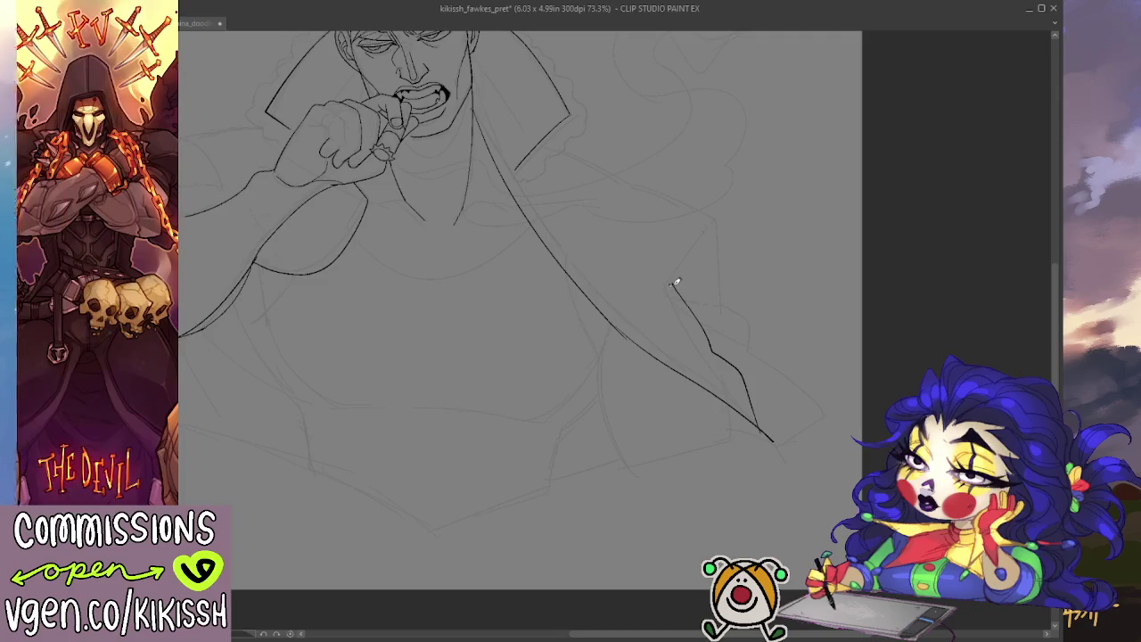
pyautogui.moveTo(672, 283); pyautogui.dragTo(718, 216)
pyautogui.moveTo(567, 148)
pyautogui.mouseDown()
pyautogui.moveTo(647, 282)
pyautogui.moveTo(650, 266)
pyautogui.mouseUp()
pyautogui.scroll(2, 626, 200)
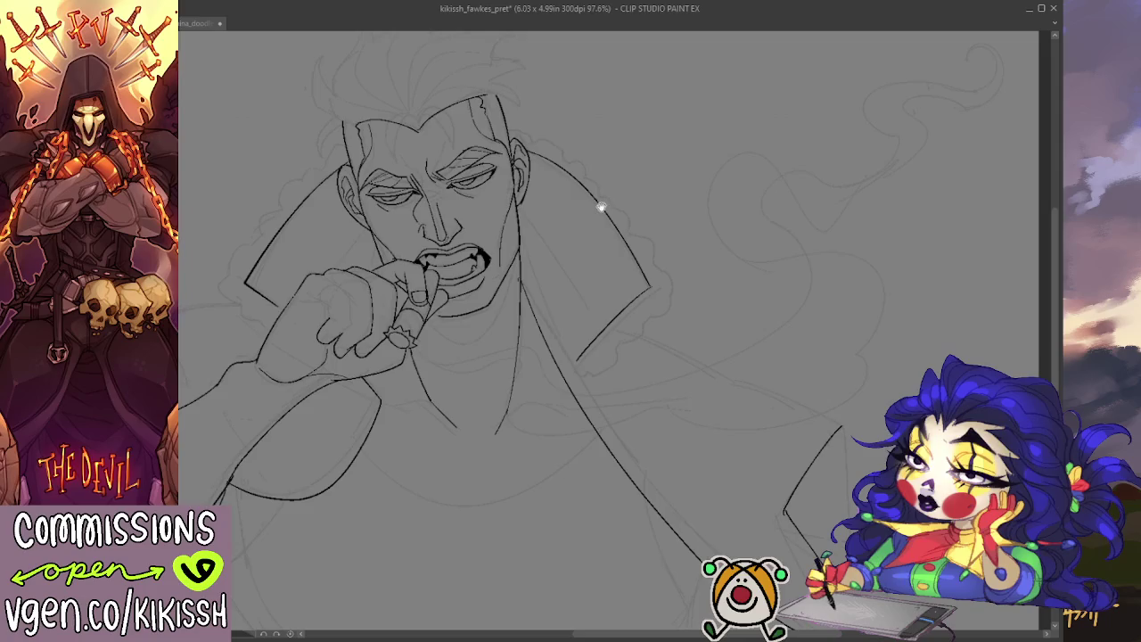
# - Ink scalloped ruffle edges on the left collar and beside the ear on the right
pyautogui.moveTo(600, 207); pyautogui.dragTo(699, 218)
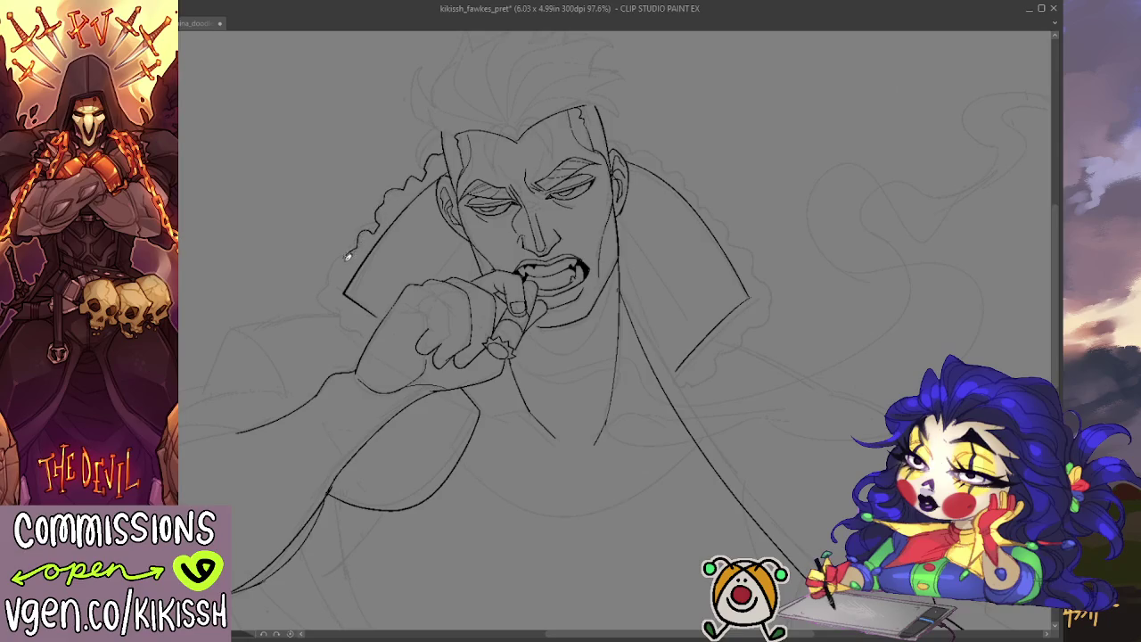
pyautogui.moveTo(347, 258)
pyautogui.mouseDown()
pyautogui.moveTo(328, 287)
pyautogui.moveTo(340, 303)
pyautogui.mouseUp()
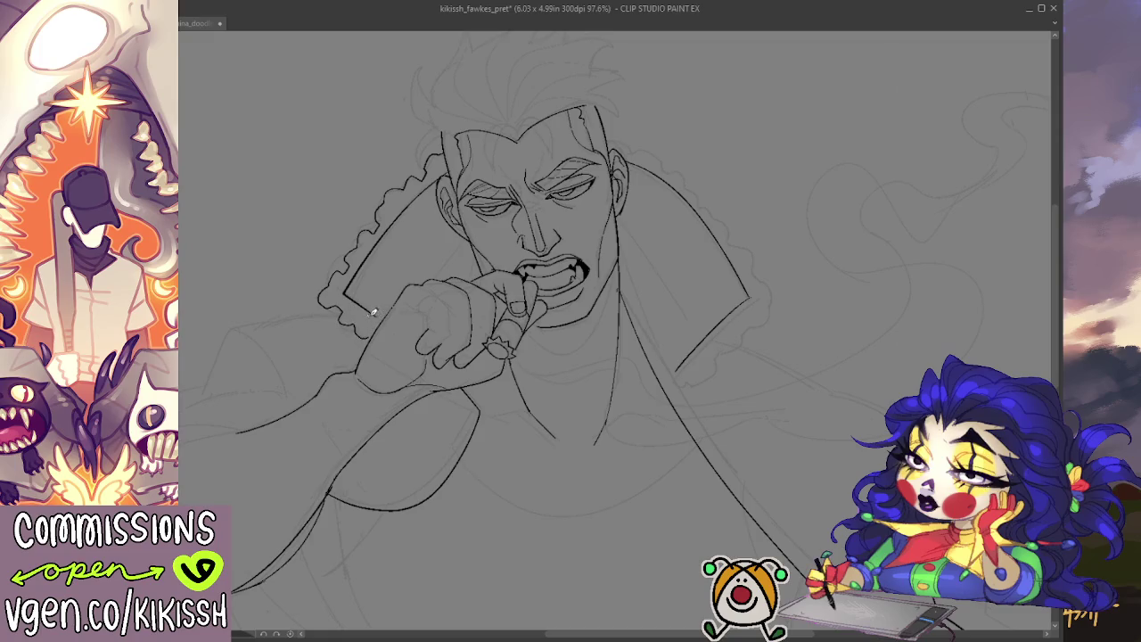
pyautogui.scroll(-3, 411, 314)
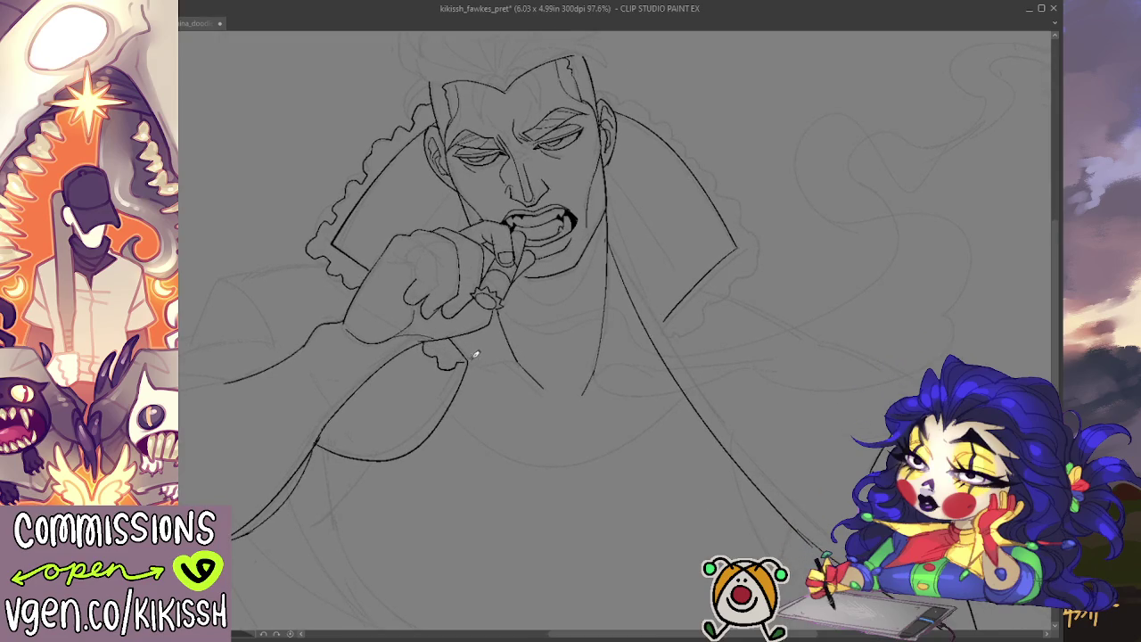
pyautogui.scroll(2, 695, 247)
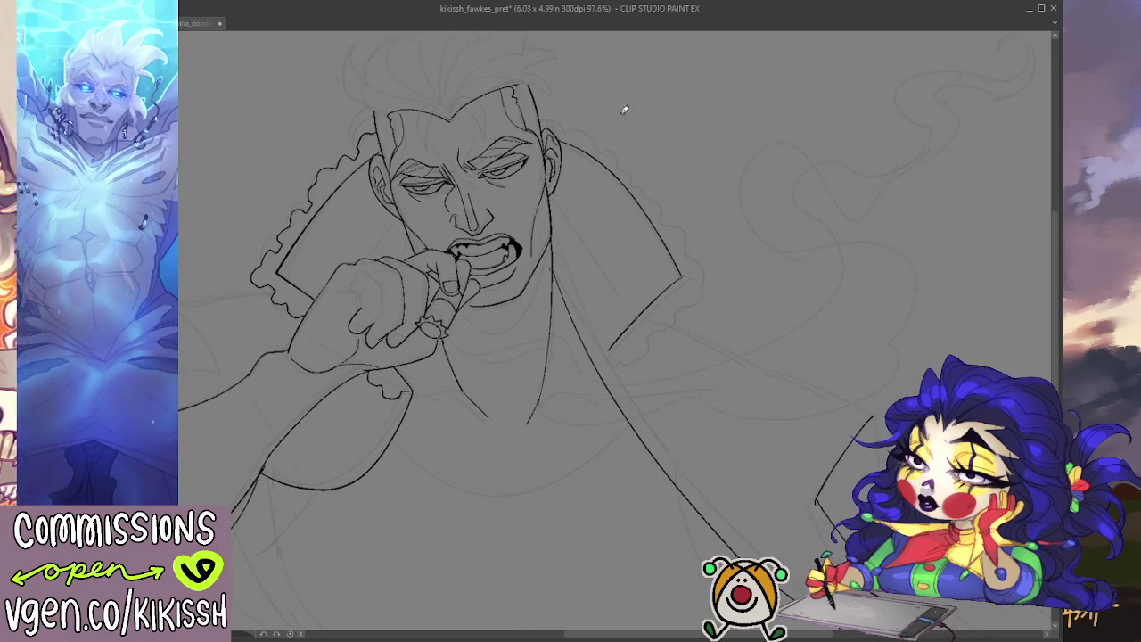
pyautogui.moveTo(549, 111)
pyautogui.mouseDown()
pyautogui.moveTo(612, 148)
pyautogui.moveTo(707, 255)
pyautogui.moveTo(702, 279)
pyautogui.moveTo(639, 346)
pyautogui.mouseUp()
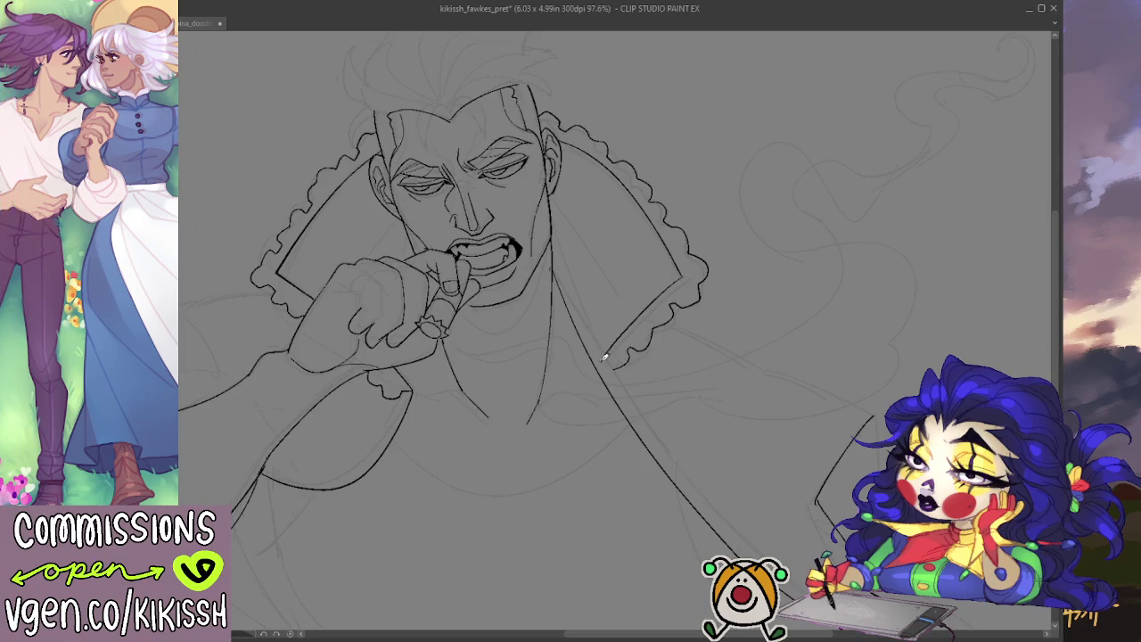
pyautogui.hotkey('ctrl', '-')
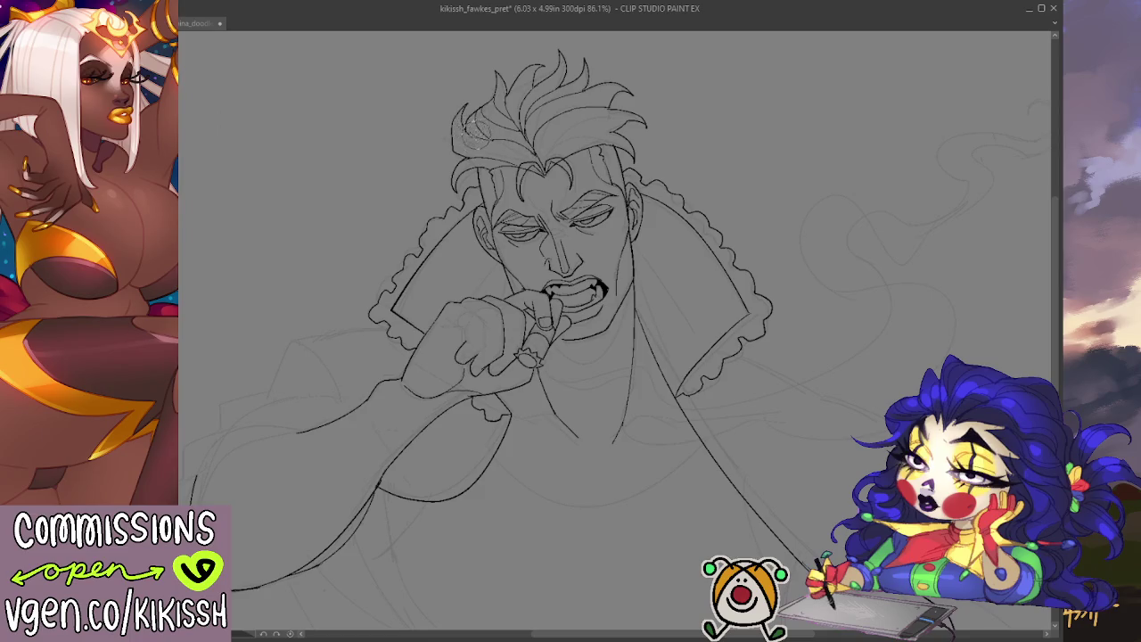
# - Add a curl and strand lines along the hairline and the hair's right side
pyautogui.moveTo(463, 116); pyautogui.dragTo(496, 135)
pyautogui.moveTo(458, 120); pyautogui.dragTo(536, 161)
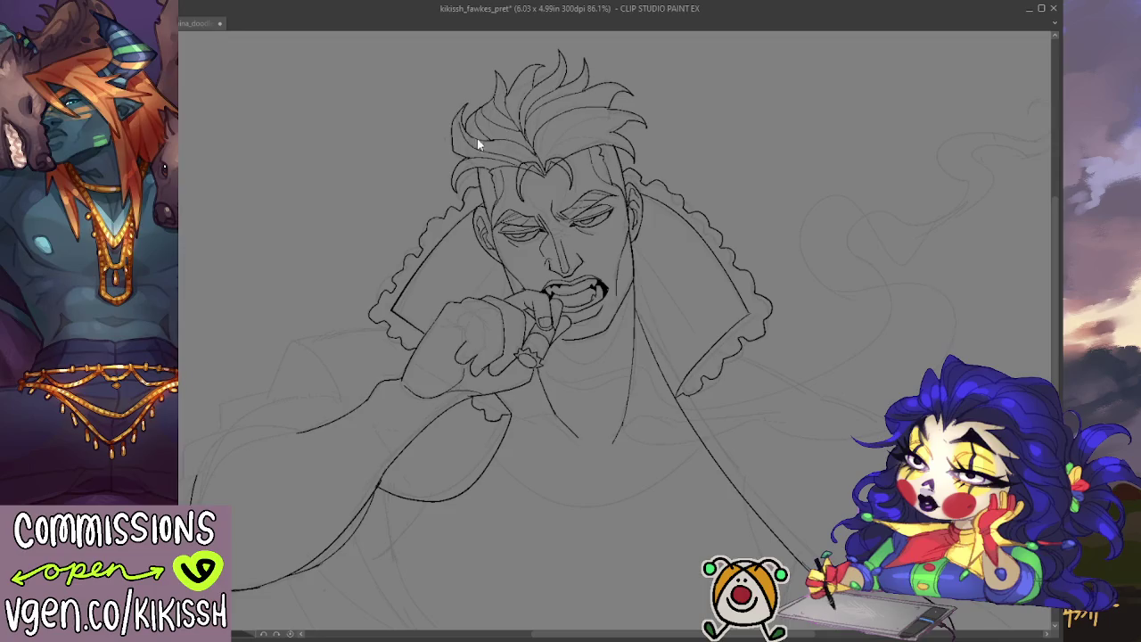
pyautogui.moveTo(464, 123); pyautogui.dragTo(530, 159)
pyautogui.moveTo(572, 125); pyautogui.dragTo(640, 118)
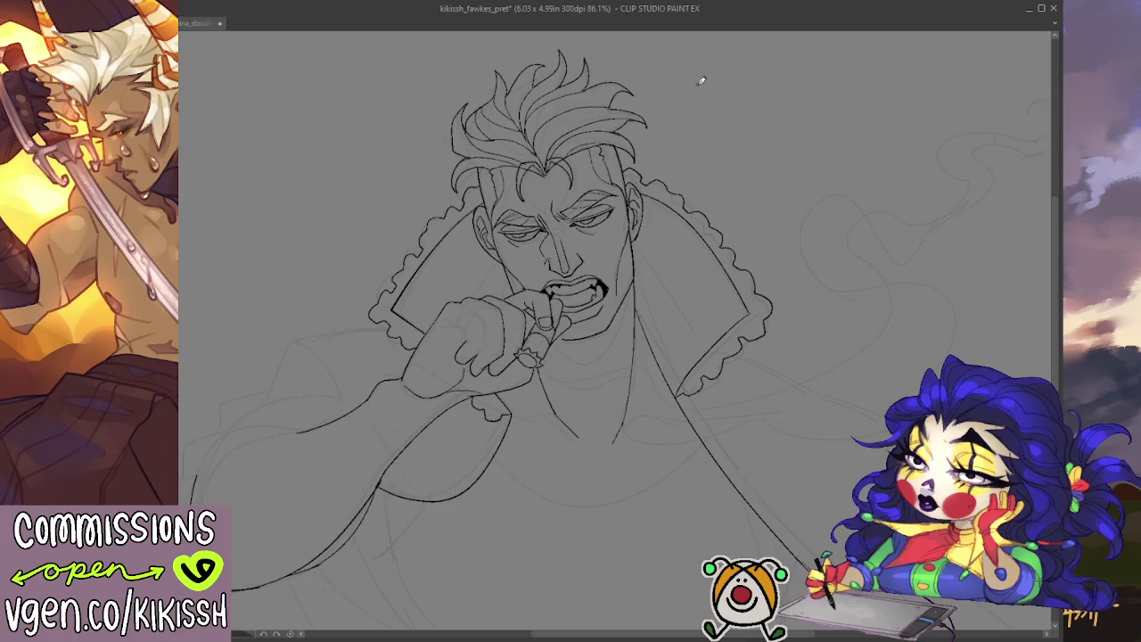
# - Ink a line across the arm by the cuff and the top edge of the coat sleeve
pyautogui.moveTo(772, 377); pyautogui.dragTo(930, 299)
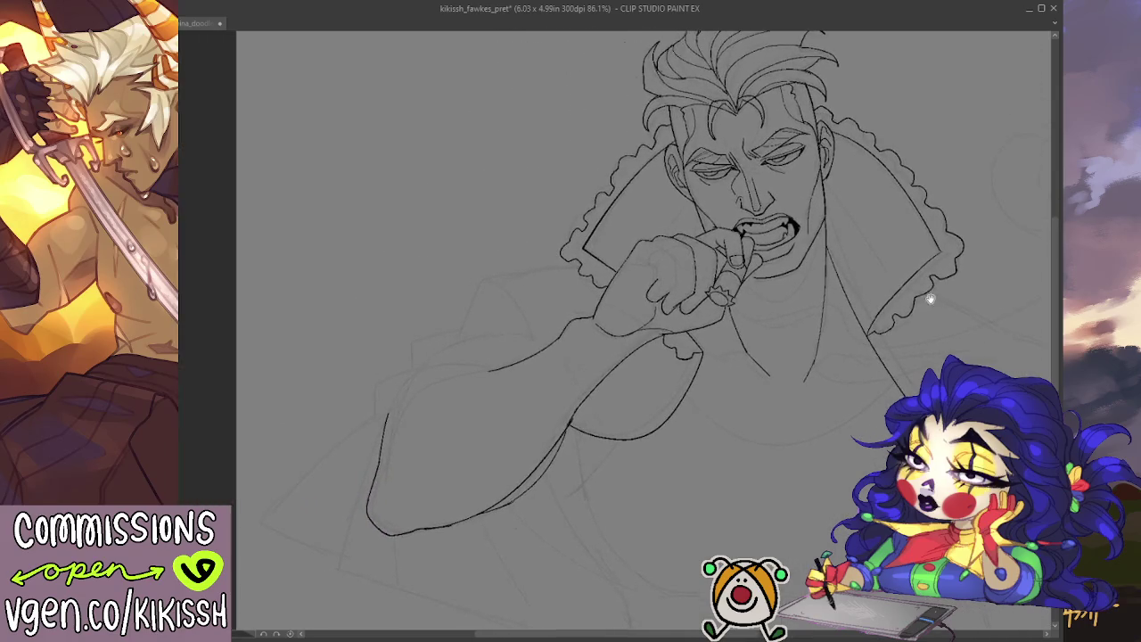
pyautogui.moveTo(581, 264)
pyautogui.mouseDown()
pyautogui.moveTo(496, 271)
pyautogui.moveTo(448, 327)
pyautogui.moveTo(410, 338)
pyautogui.moveTo(367, 412)
pyautogui.moveTo(261, 512)
pyautogui.moveTo(339, 553)
pyautogui.mouseUp()
pyautogui.moveTo(375, 403); pyautogui.dragTo(495, 364)
pyautogui.moveTo(370, 411)
pyautogui.mouseDown()
pyautogui.moveTo(434, 378)
pyautogui.moveTo(390, 406)
pyautogui.moveTo(342, 562)
pyautogui.mouseUp()
# - Ink the coat's left edge and hem start, plus two fold lines down the coat
pyautogui.hotkey('ctrl', 'z')
pyautogui.moveTo(381, 428)
pyautogui.mouseDown()
pyautogui.moveTo(331, 576)
pyautogui.moveTo(293, 412)
pyautogui.moveTo(584, 493)
pyautogui.moveTo(567, 400)
pyautogui.mouseUp()
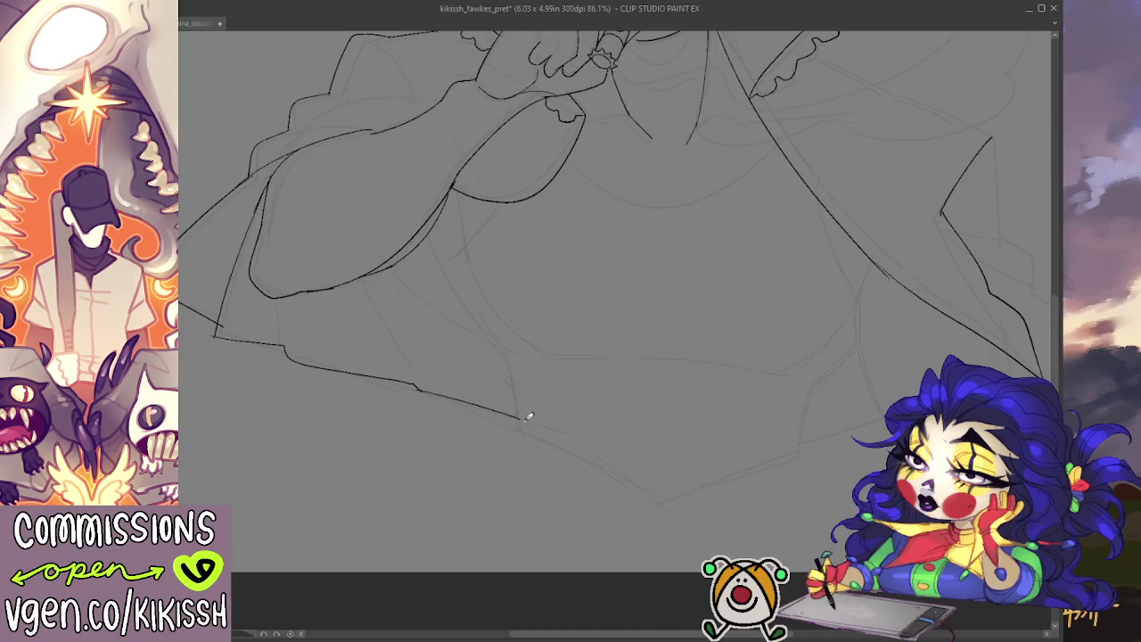
pyautogui.hotkey('ctrl', 'z')
pyautogui.hotkey('ctrl', 'z')
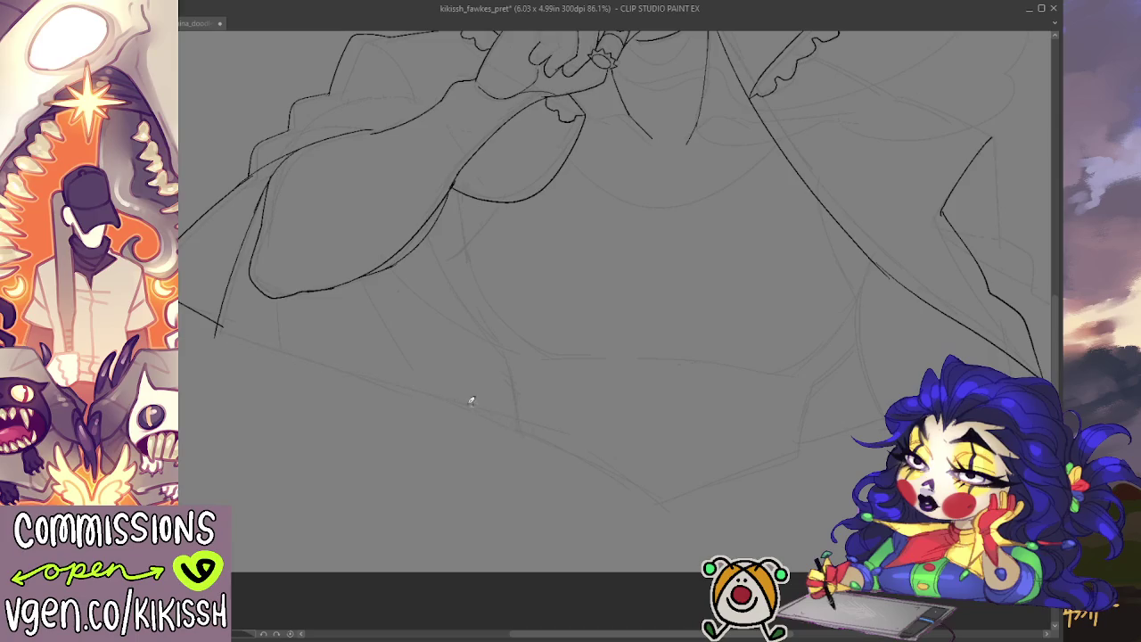
pyautogui.moveTo(216, 335); pyautogui.dragTo(517, 424)
pyautogui.moveTo(382, 301); pyautogui.dragTo(451, 408)
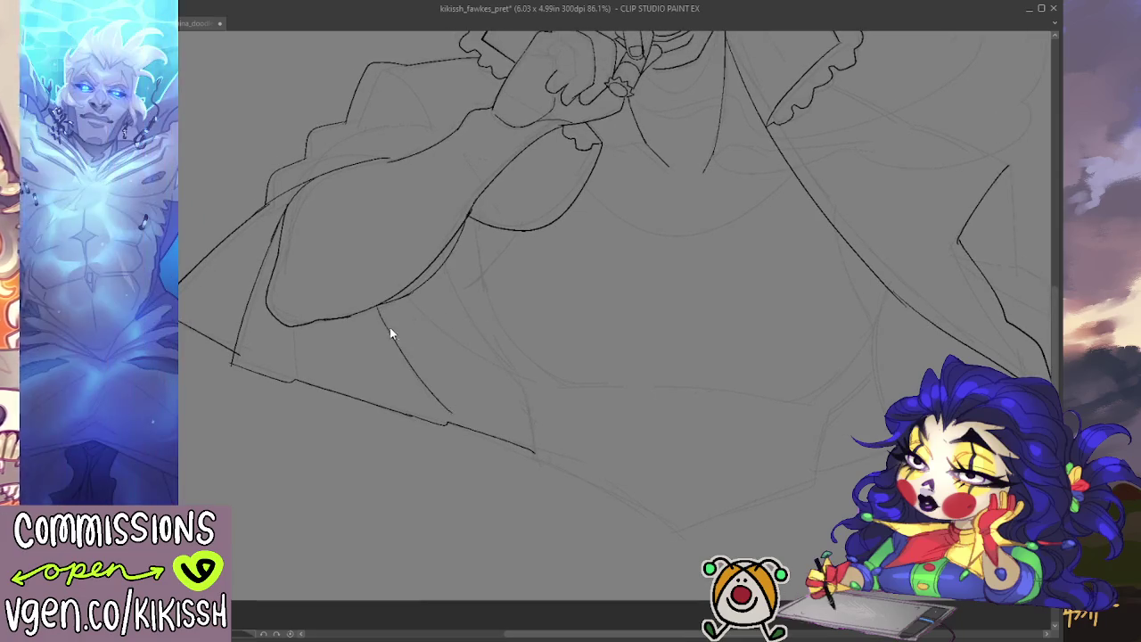
pyautogui.hotkey('ctrl', 'z')
pyautogui.moveTo(380, 305); pyautogui.dragTo(448, 418)
pyautogui.moveTo(412, 294); pyautogui.dragTo(513, 365)
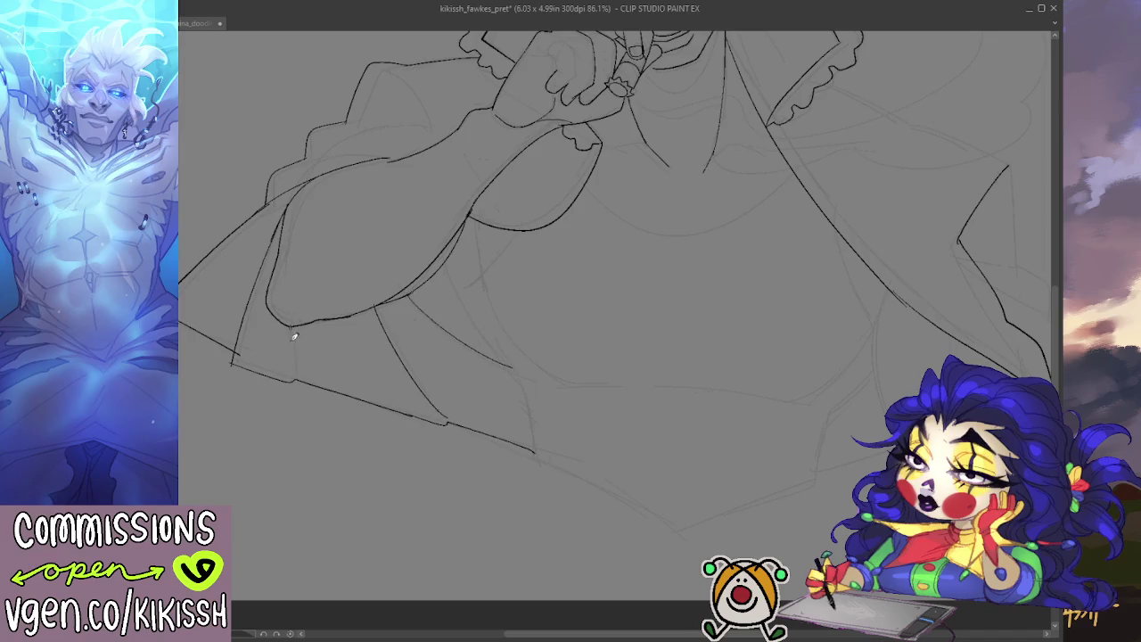
# - Ink the arm's top contour and the sleeve and shoulder contour lines
pyautogui.moveTo(341, 307); pyautogui.dragTo(415, 397)
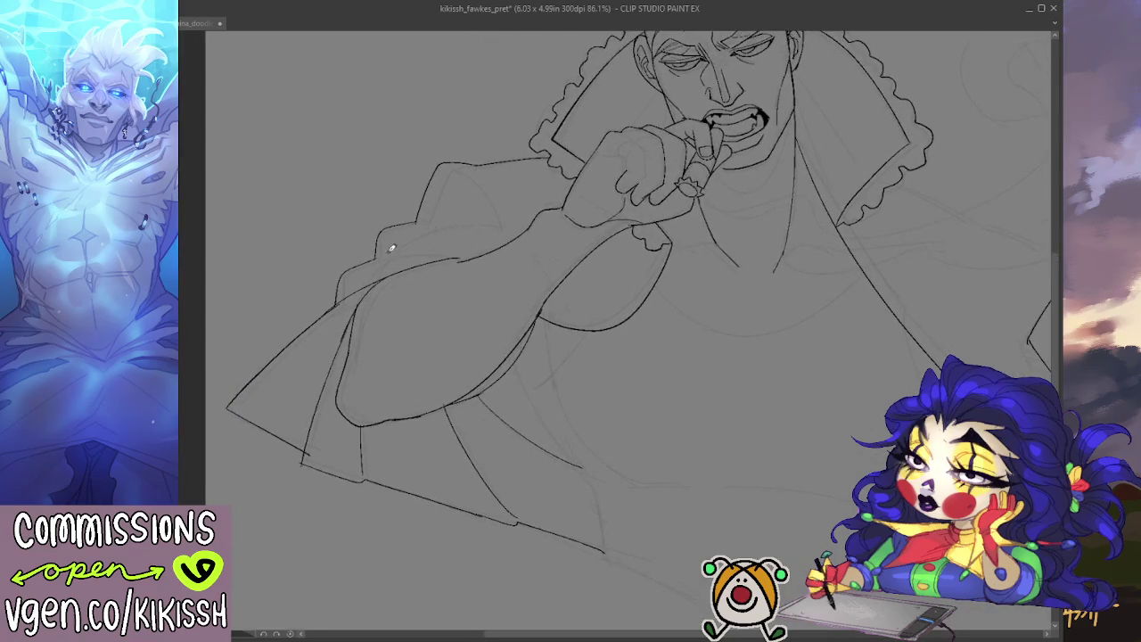
pyautogui.moveTo(373, 257); pyautogui.dragTo(470, 258)
pyautogui.moveTo(411, 218); pyautogui.dragTo(498, 253)
pyautogui.moveTo(464, 185)
pyautogui.mouseDown()
pyautogui.moveTo(440, 163)
pyautogui.moveTo(471, 179)
pyautogui.moveTo(501, 222)
pyautogui.mouseUp()
pyautogui.hotkey('ctrl', 'z')
pyautogui.moveTo(440, 158)
pyautogui.mouseDown()
pyautogui.moveTo(491, 182)
pyautogui.moveTo(510, 241)
pyautogui.mouseUp()
# - Ink the sleeve curve from the shoulder, the curve under the cuff, and darken the sleeve lines
pyautogui.moveTo(623, 298); pyautogui.dragTo(587, 255)
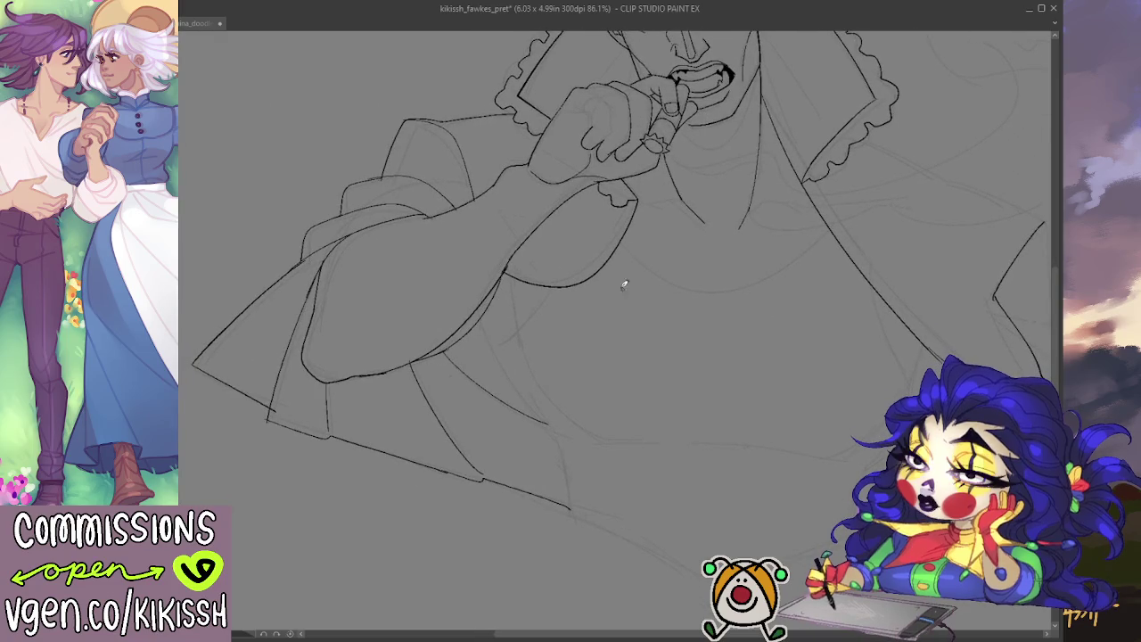
pyautogui.moveTo(438, 116); pyautogui.dragTo(495, 185)
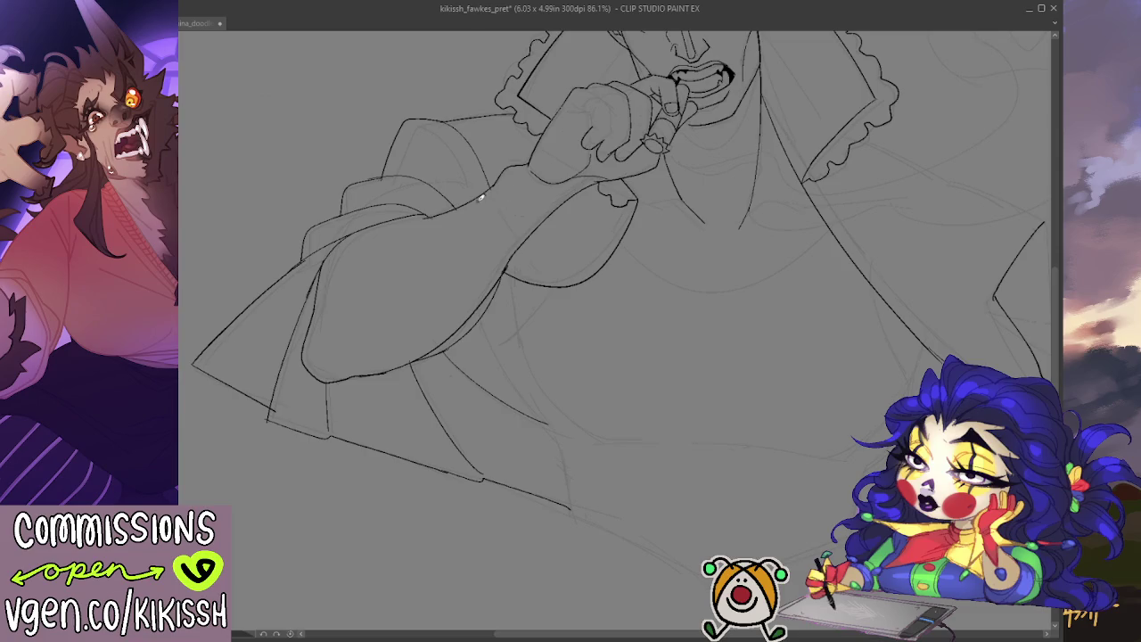
pyautogui.moveTo(424, 213); pyautogui.dragTo(479, 191)
pyautogui.moveTo(530, 235); pyautogui.dragTo(630, 207)
pyautogui.moveTo(466, 168); pyautogui.dragTo(479, 186)
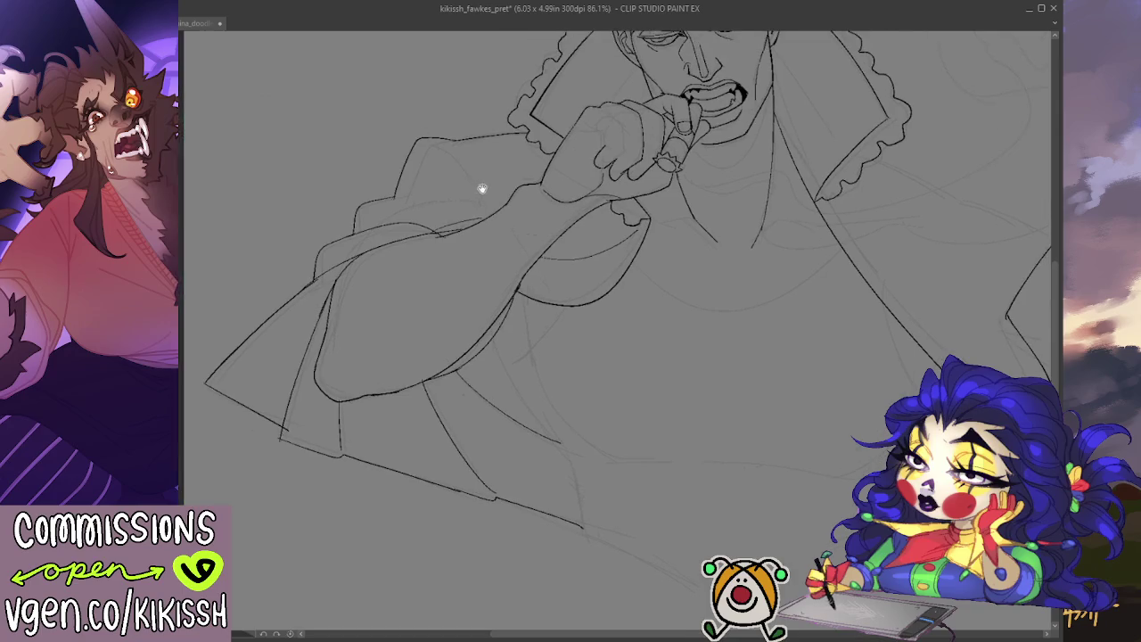
pyautogui.moveTo(442, 153); pyautogui.dragTo(475, 215)
pyautogui.moveTo(384, 197); pyautogui.dragTo(468, 222)
pyautogui.press('e')
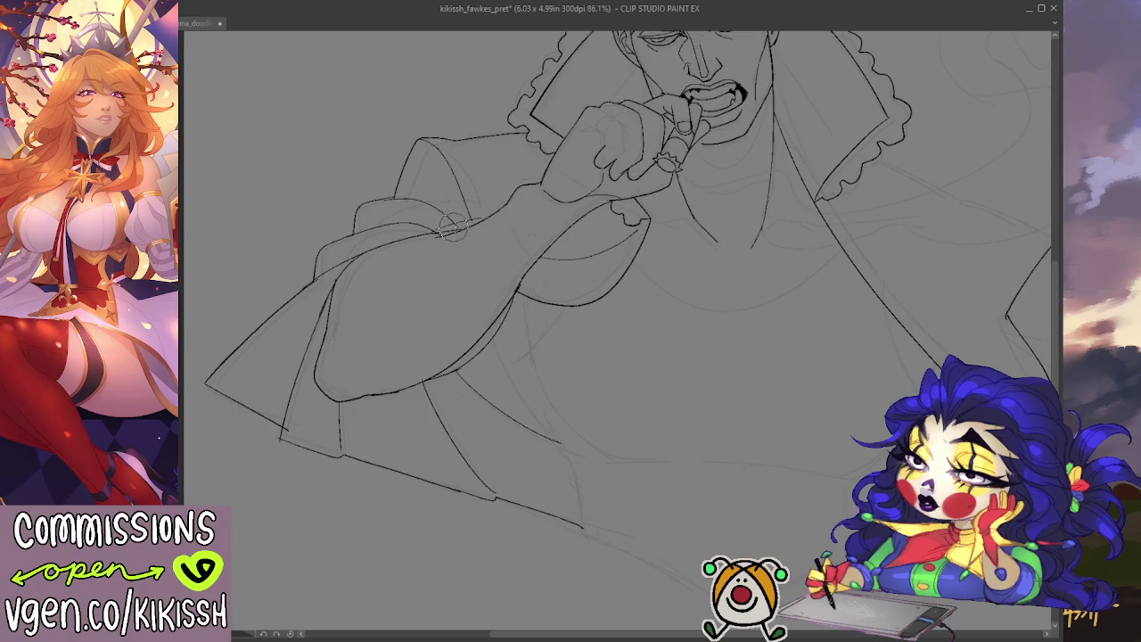
pyautogui.hotkey('ctrl', '-')
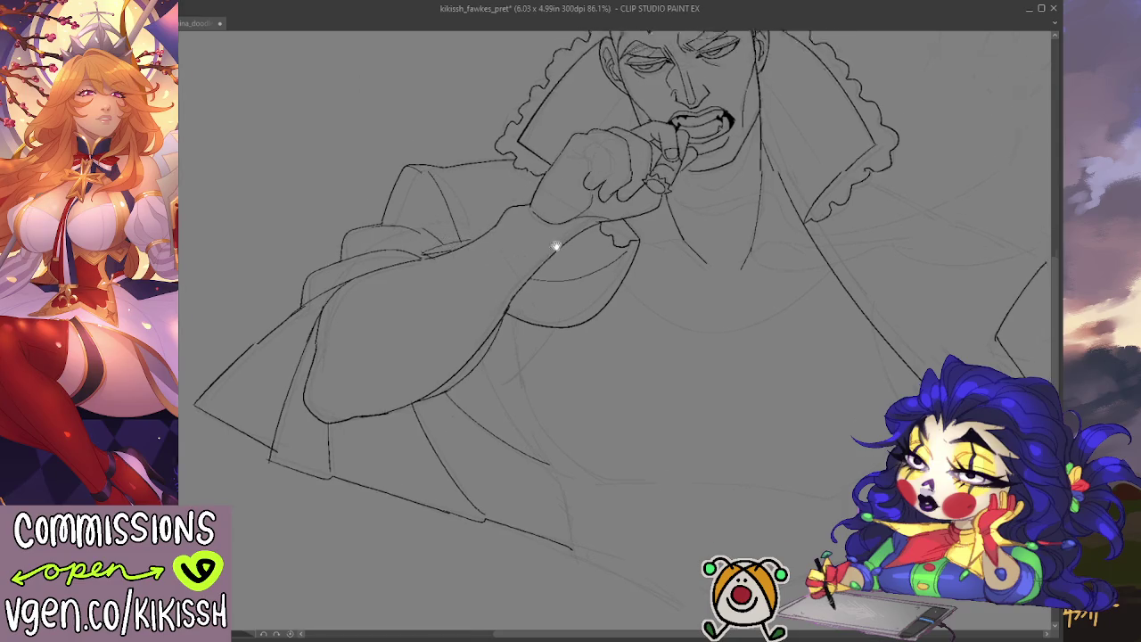
pyautogui.hotkey('ctrl', '-')
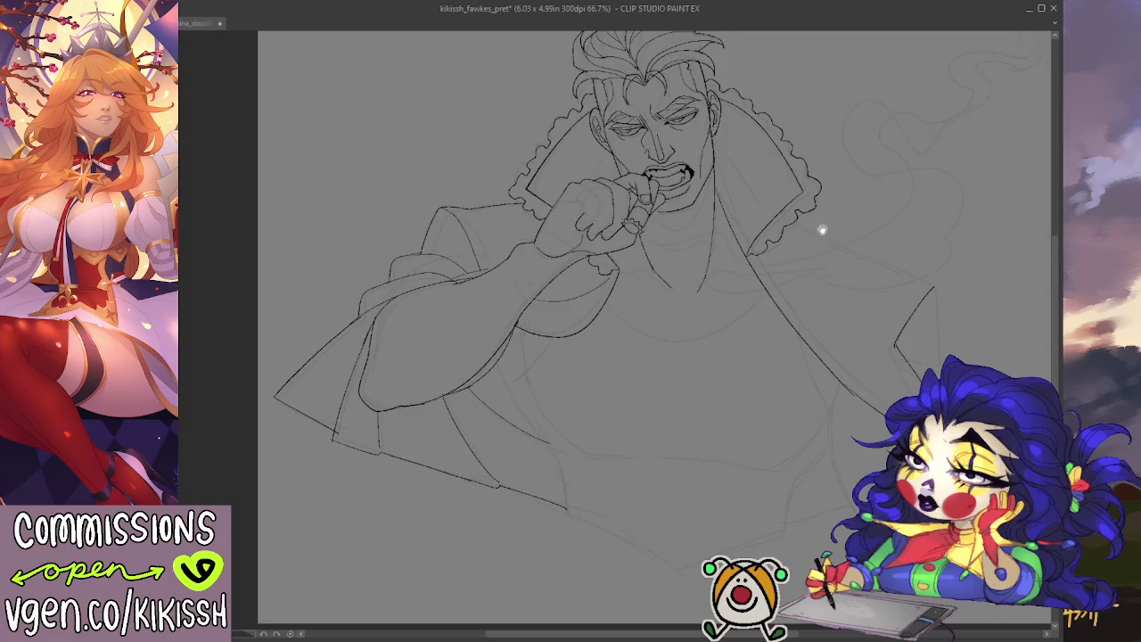
# - Ink the forearm's lower edge, contour and upper line, discarding a trial sleeve fold
pyautogui.moveTo(819, 229); pyautogui.dragTo(721, 253)
pyautogui.scroll(1, 721, 253)
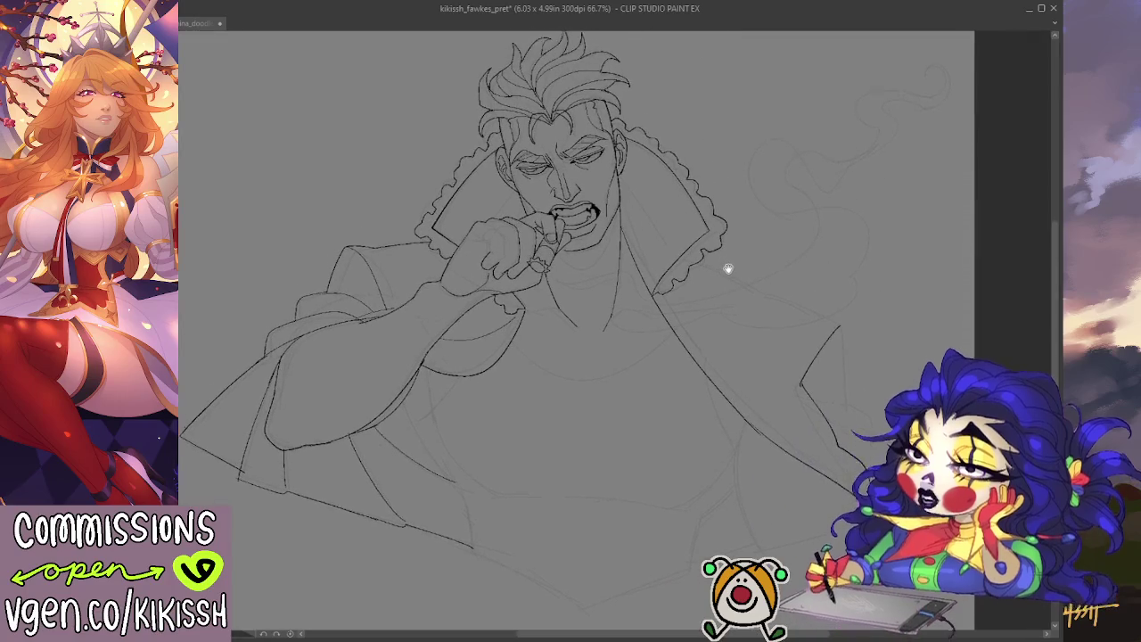
pyautogui.scroll(1, 713, 259)
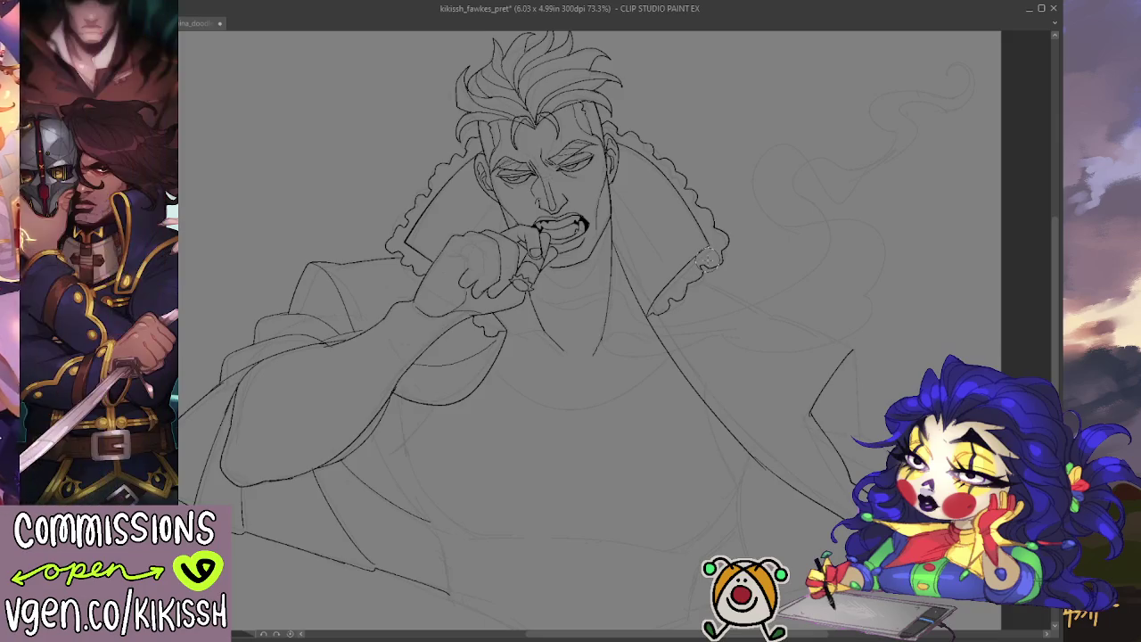
pyautogui.moveTo(527, 416); pyautogui.dragTo(671, 321)
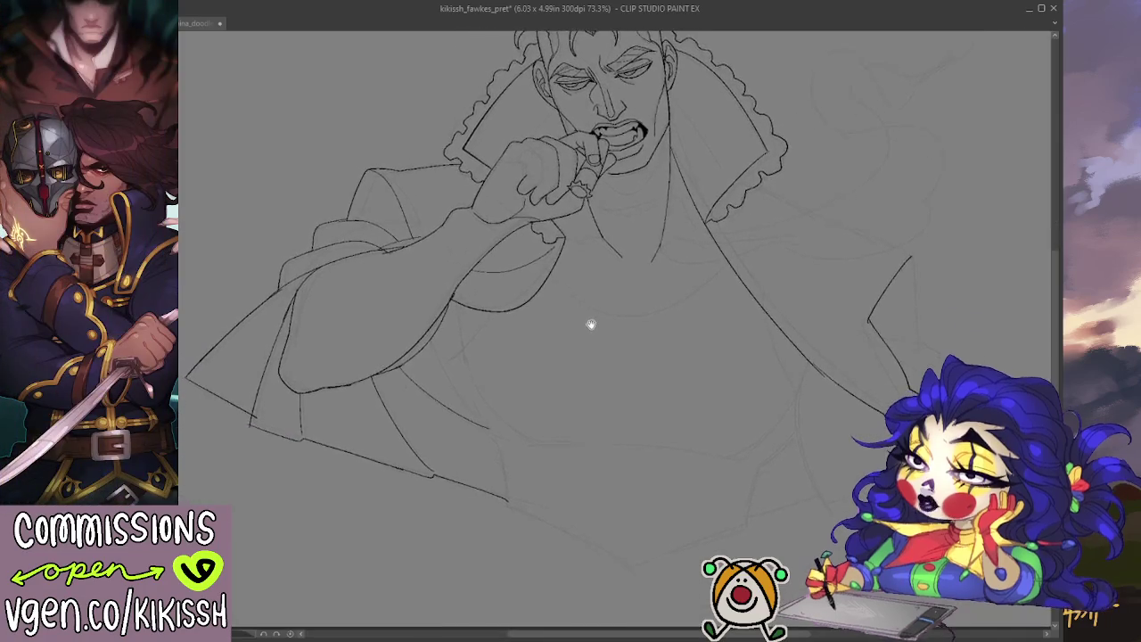
pyautogui.moveTo(420, 374); pyautogui.dragTo(482, 321)
pyautogui.hotkey('ctrl', 'z')
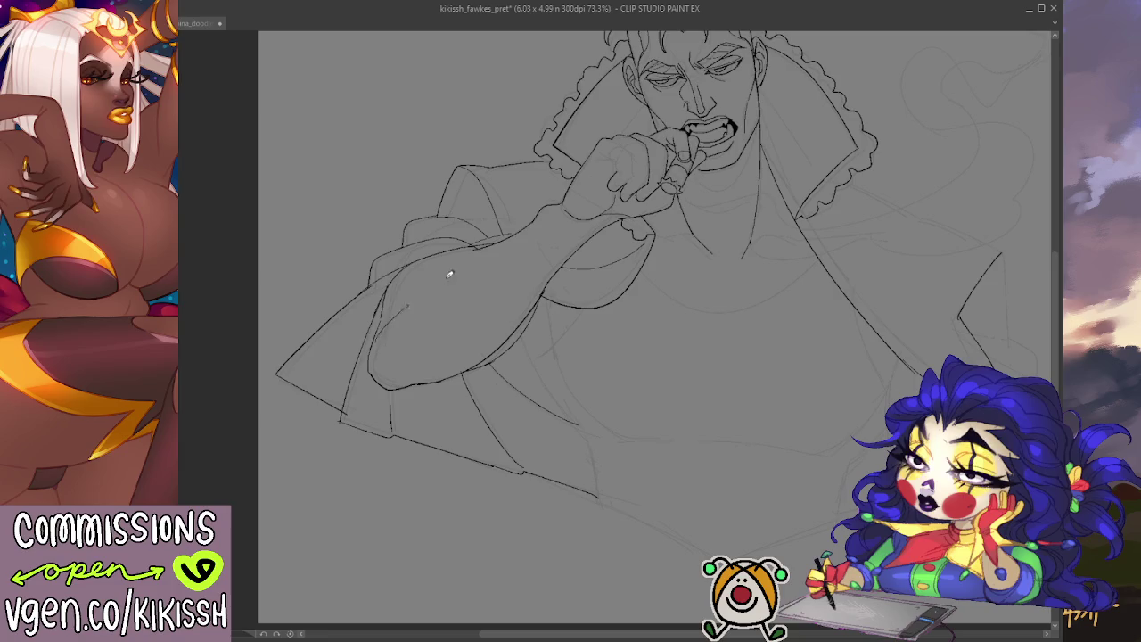
pyautogui.moveTo(384, 379)
pyautogui.mouseDown()
pyautogui.moveTo(381, 355)
pyautogui.moveTo(460, 285)
pyautogui.mouseUp()
pyautogui.moveTo(397, 321); pyautogui.dragTo(464, 289)
pyautogui.moveTo(493, 246); pyautogui.dragTo(440, 283)
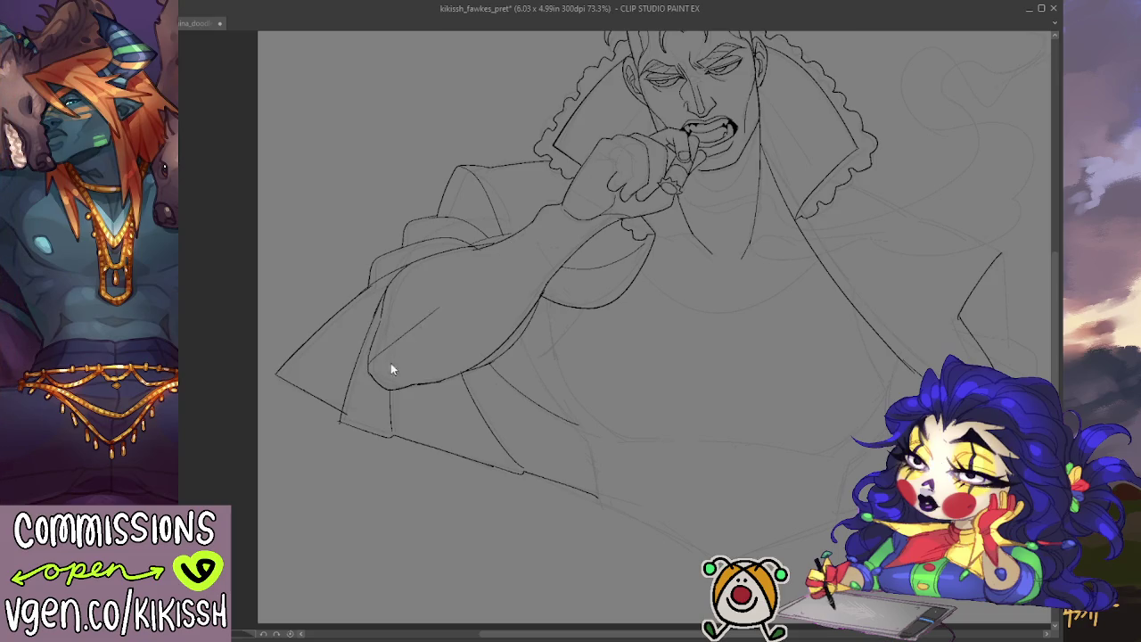
# - Redraw the forearm curve and line, and ink the curve of the sleeve
pyautogui.moveTo(411, 365); pyautogui.dragTo(478, 298)
pyautogui.moveTo(701, 267); pyautogui.dragTo(669, 321)
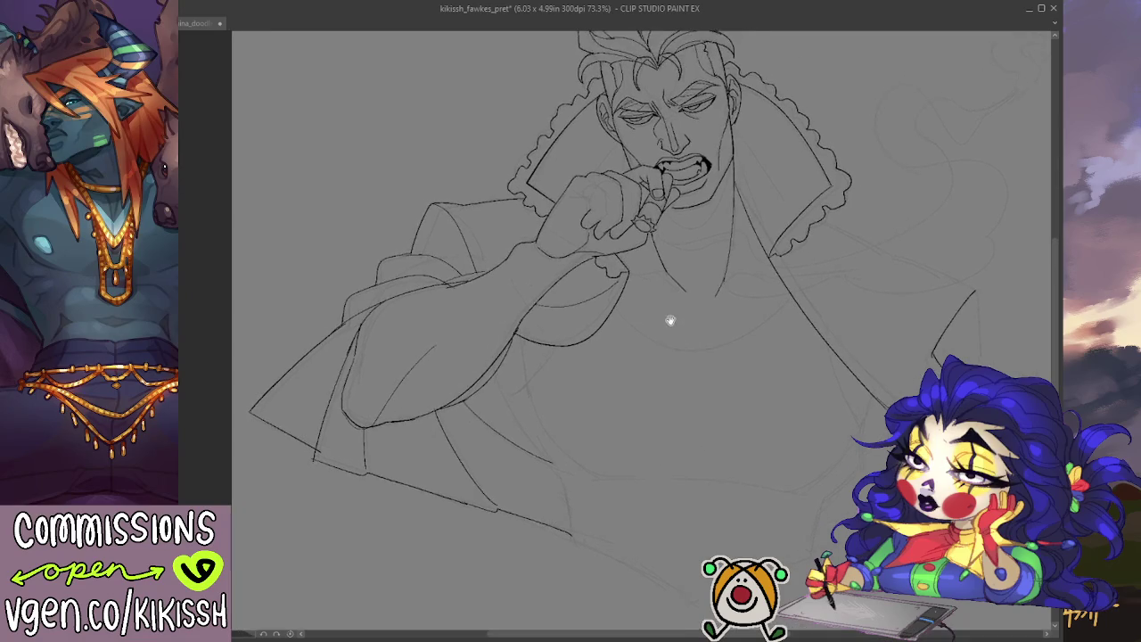
pyautogui.moveTo(397, 328); pyautogui.dragTo(449, 294)
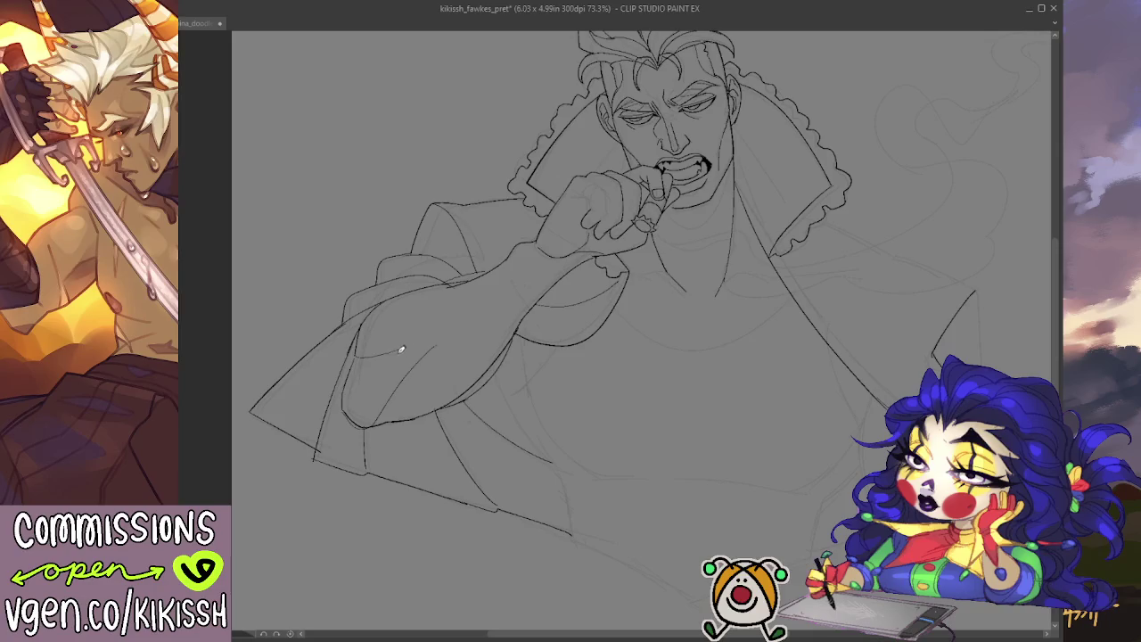
pyautogui.moveTo(408, 341); pyautogui.dragTo(358, 363)
pyautogui.scroll(1, 606, 293)
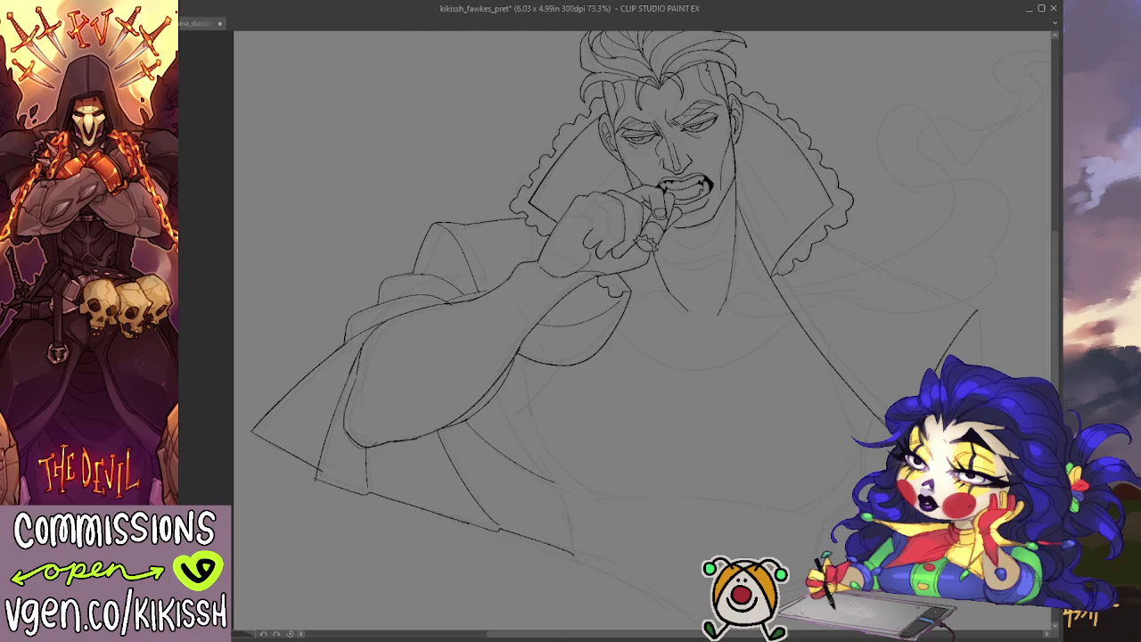
# - On the mirrored canvas, ink the arm's lower edge and elbow curve, then unmirror the view
pyautogui.press('h')
pyautogui.moveTo(753, 386); pyautogui.dragTo(769, 339)
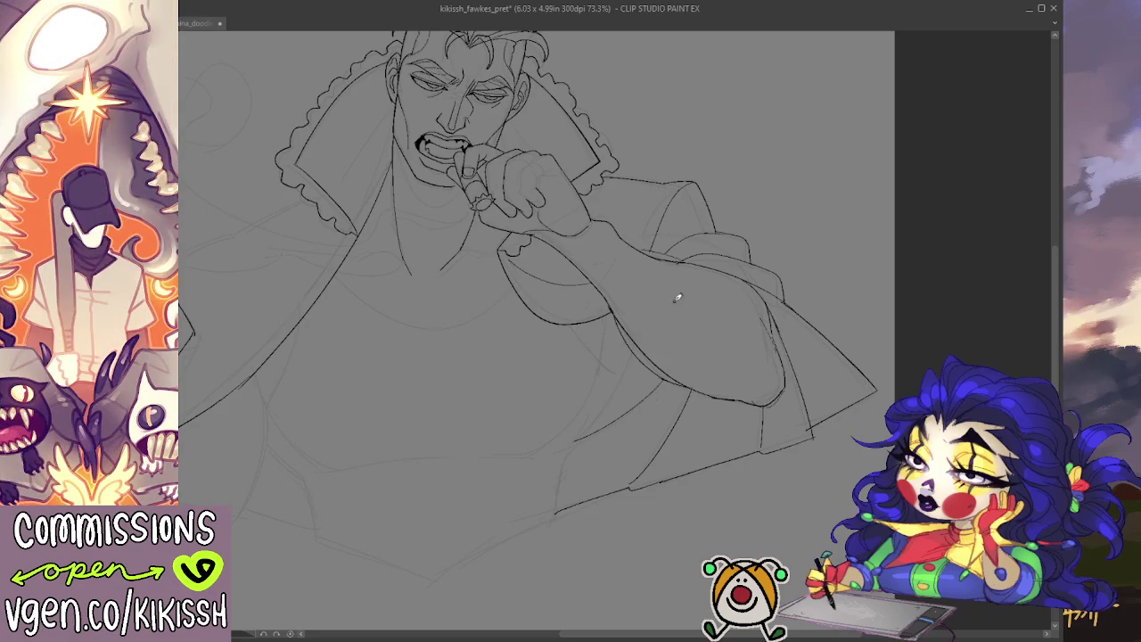
pyautogui.moveTo(684, 300); pyautogui.dragTo(755, 360)
pyautogui.moveTo(662, 275)
pyautogui.mouseDown()
pyautogui.moveTo(781, 369)
pyautogui.moveTo(786, 401)
pyautogui.mouseUp()
pyautogui.moveTo(688, 303); pyautogui.dragTo(778, 353)
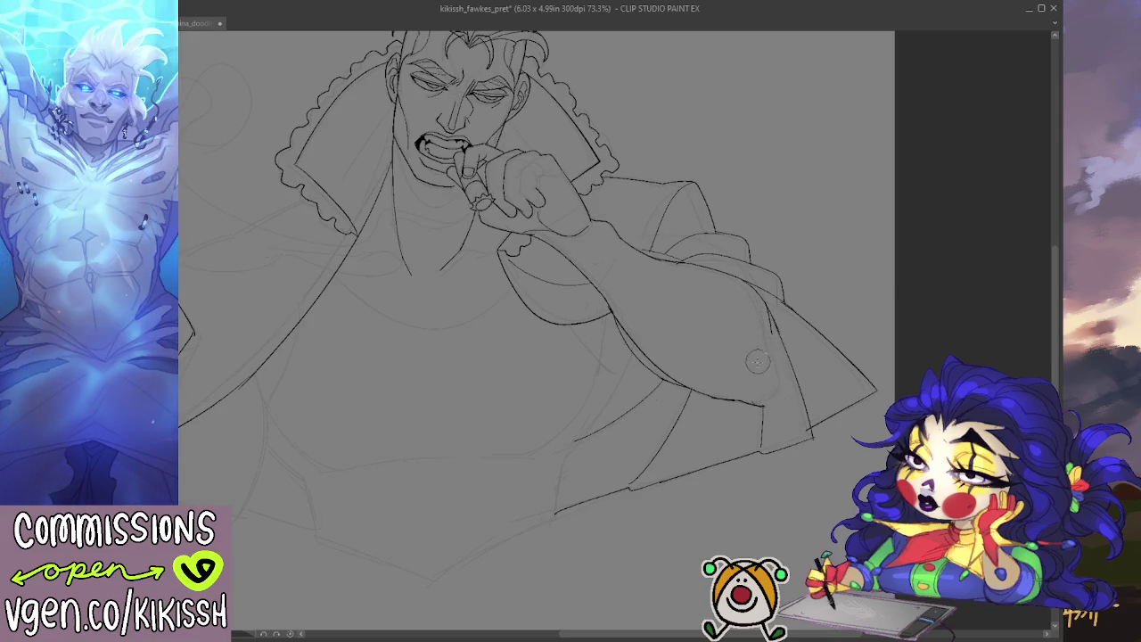
pyautogui.moveTo(757, 402)
pyautogui.mouseDown()
pyautogui.moveTo(790, 382)
pyautogui.moveTo(779, 335)
pyautogui.mouseUp()
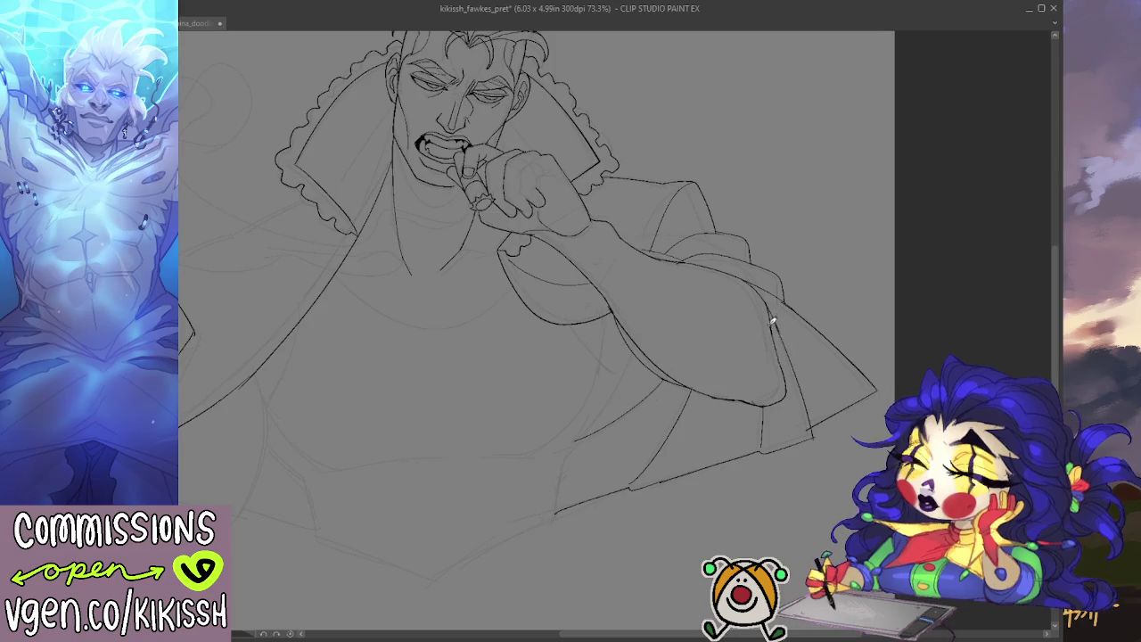
pyautogui.moveTo(691, 308); pyautogui.dragTo(772, 365)
pyautogui.moveTo(691, 318)
pyautogui.mouseDown()
pyautogui.moveTo(757, 401)
pyautogui.moveTo(783, 385)
pyautogui.mouseUp()
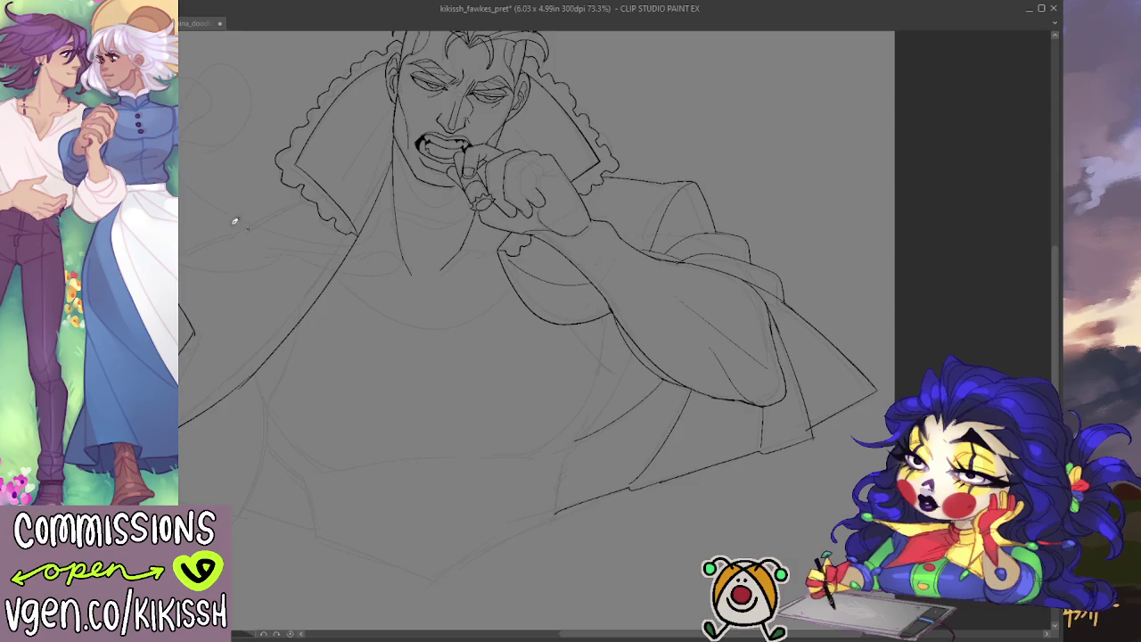
pyautogui.press('h')
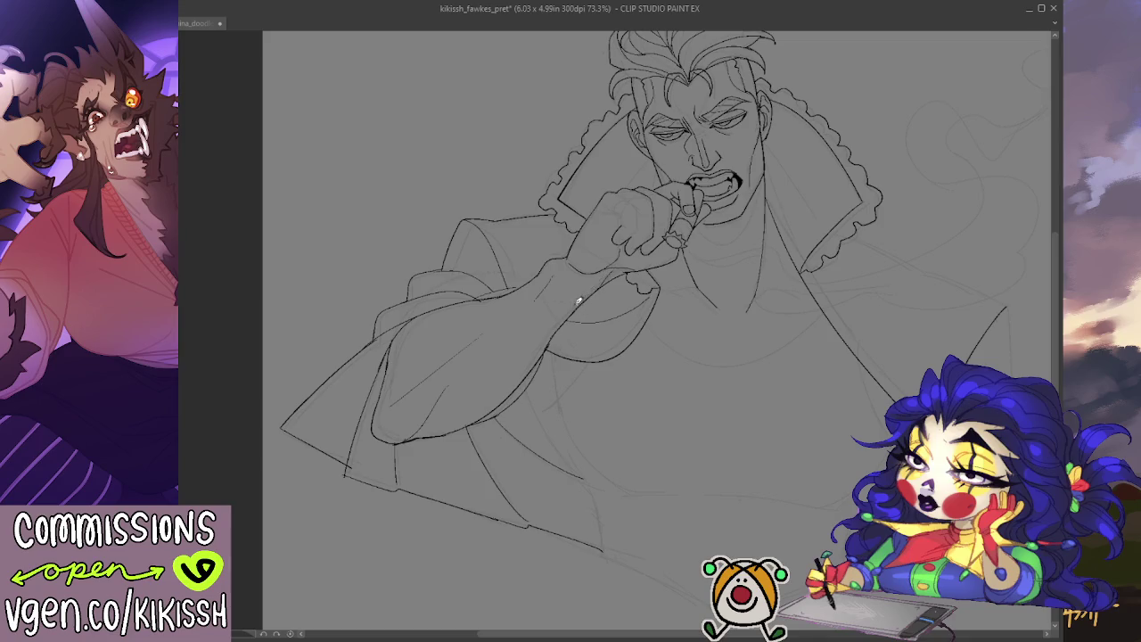
pyautogui.moveTo(719, 293); pyautogui.dragTo(710, 325)
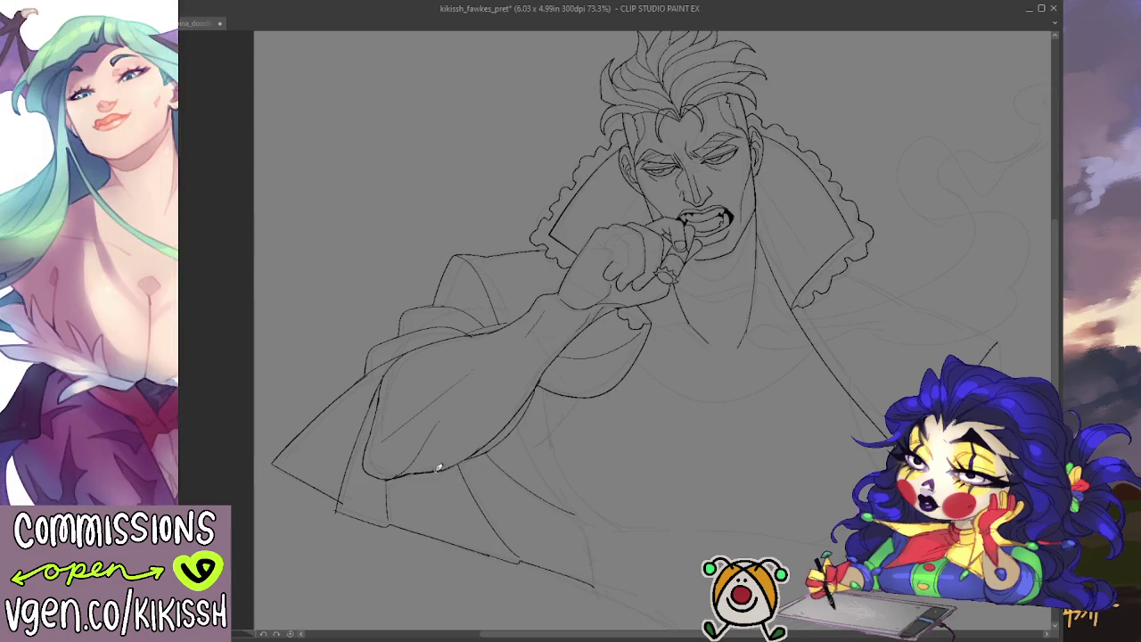
pyautogui.scroll(2, 619, 362)
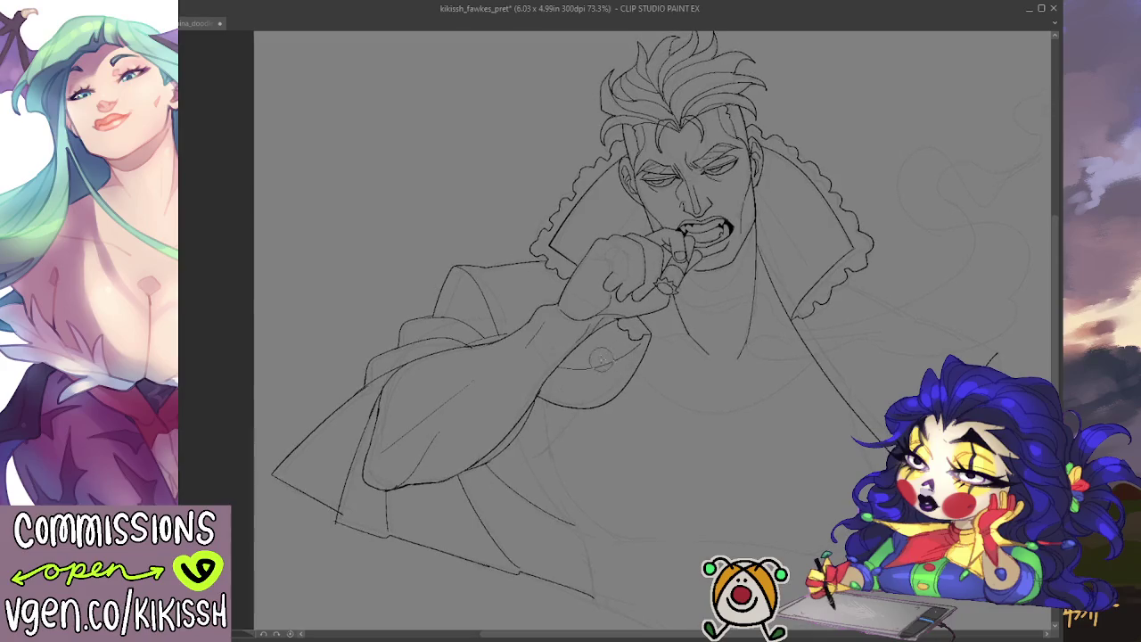
pyautogui.moveTo(600, 360)
pyautogui.mouseDown()
pyautogui.moveTo(520, 330)
pyautogui.moveTo(516, 304)
pyautogui.mouseUp()
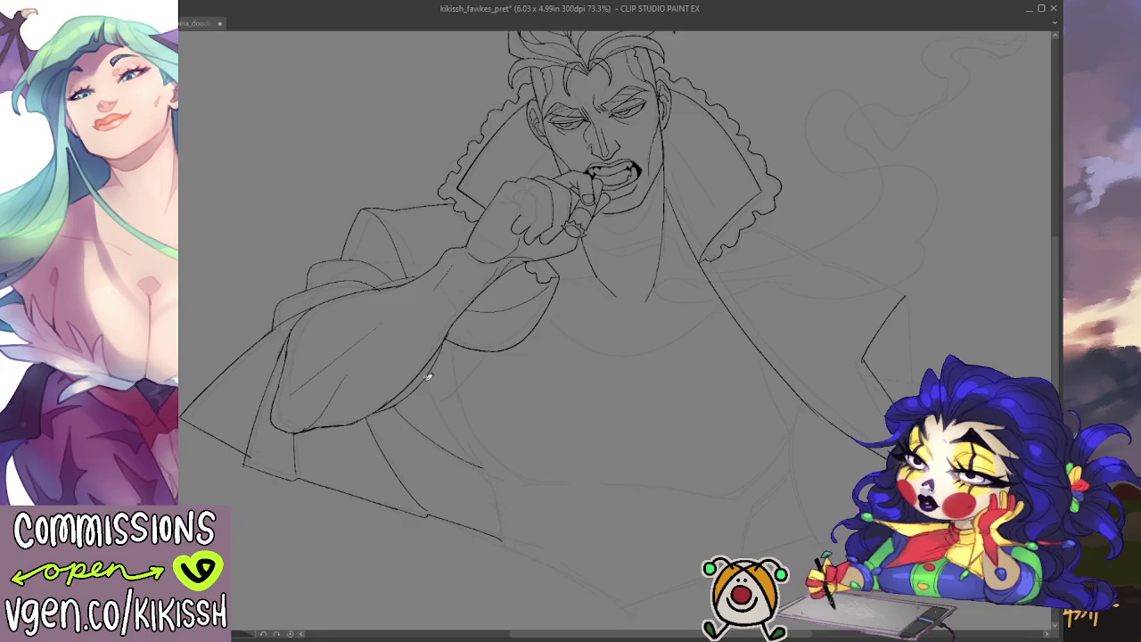
# - Ink the coat's bottom edge across the lower hem
pyautogui.moveTo(499, 491); pyautogui.dragTo(469, 425)
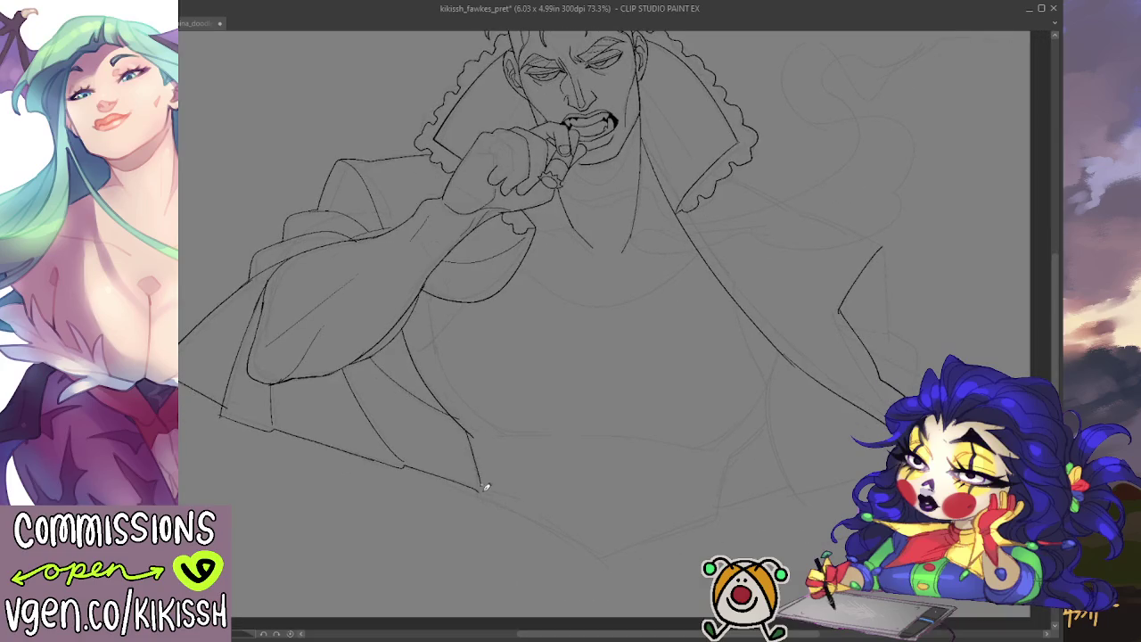
pyautogui.moveTo(541, 491); pyautogui.dragTo(458, 448)
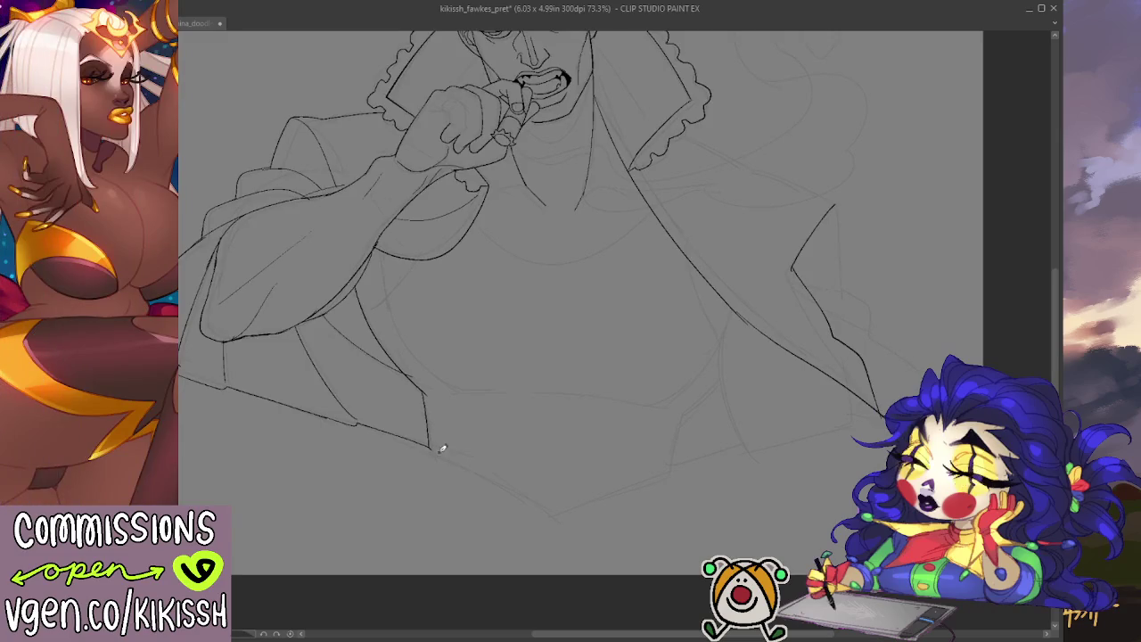
pyautogui.moveTo(430, 445)
pyautogui.mouseDown()
pyautogui.moveTo(546, 515)
pyautogui.moveTo(673, 473)
pyautogui.moveTo(704, 399)
pyautogui.mouseUp()
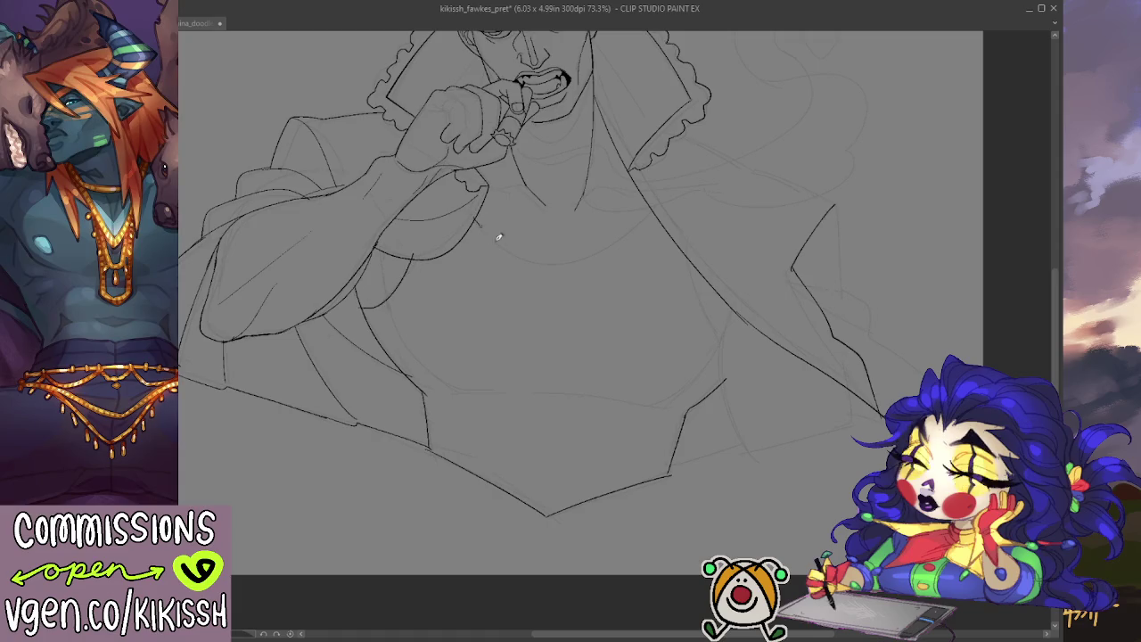
# - Draw the tank top's scooped neckline and a short line beside the coat lapel
pyautogui.moveTo(481, 209)
pyautogui.mouseDown()
pyautogui.moveTo(626, 226)
pyautogui.moveTo(640, 205)
pyautogui.mouseUp()
pyautogui.moveTo(690, 259); pyautogui.dragTo(728, 323)
pyautogui.hotkey('ctrl', 'z')
pyautogui.moveTo(693, 262); pyautogui.dragTo(716, 313)
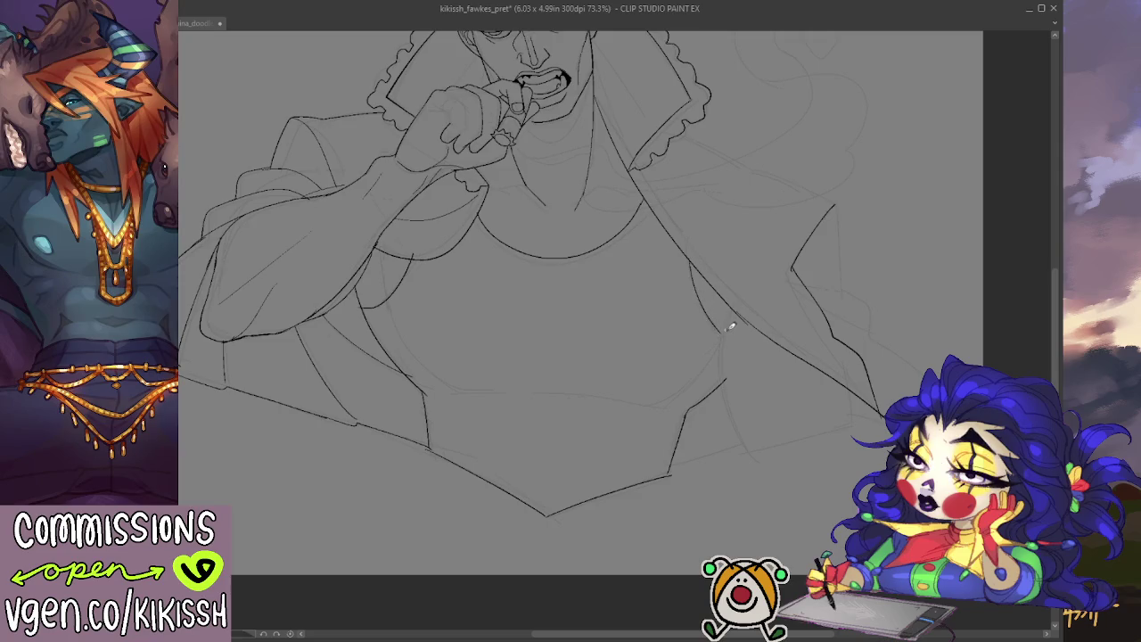
# - Ink the tank top's side edge and its hem
pyautogui.scroll(2, 796, 267)
pyautogui.scroll(2, 798, 285)
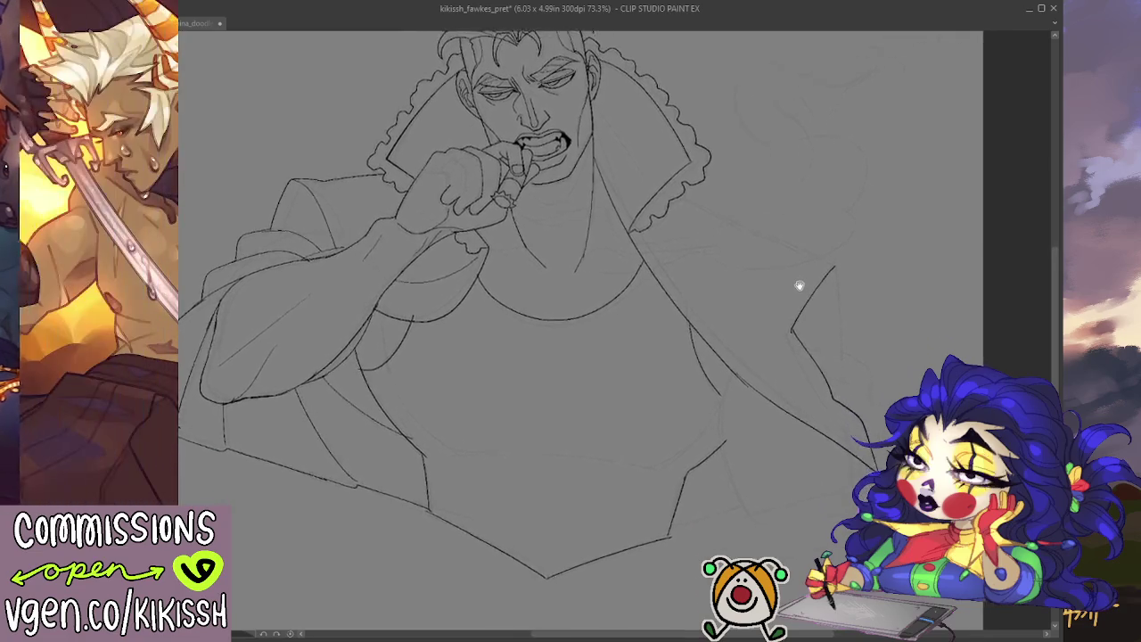
pyautogui.scroll(-1, 799, 285)
pyautogui.moveTo(724, 348); pyautogui.dragTo(742, 484)
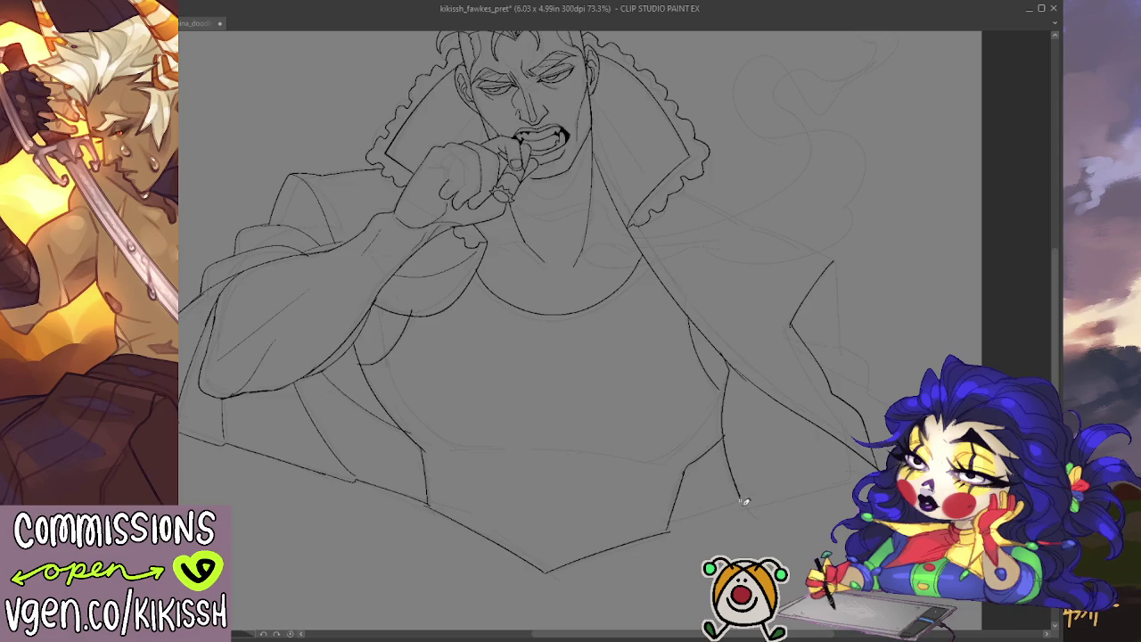
pyautogui.scroll(-1, 784, 454)
pyautogui.moveTo(707, 489)
pyautogui.mouseDown()
pyautogui.moveTo(809, 464)
pyautogui.moveTo(817, 428)
pyautogui.mouseUp()
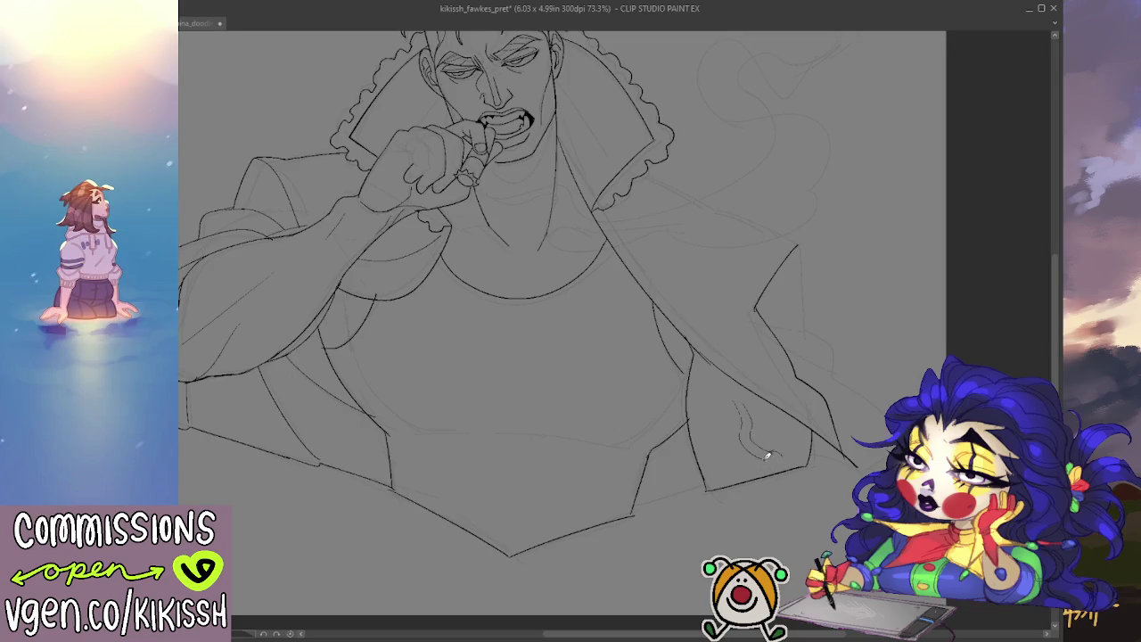
# - Draw the torso's side curve, two lines across the lower torso, and a fold line below
pyautogui.moveTo(776, 326)
pyautogui.mouseDown()
pyautogui.moveTo(886, 407)
pyautogui.moveTo(876, 398)
pyautogui.mouseUp()
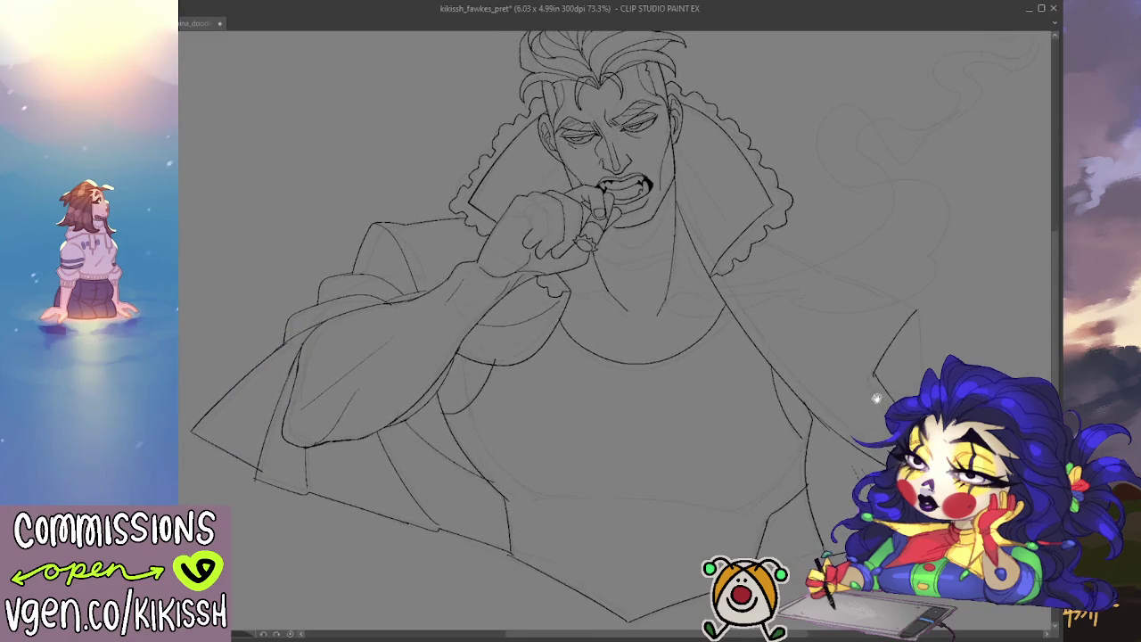
pyautogui.moveTo(467, 370); pyautogui.dragTo(508, 479)
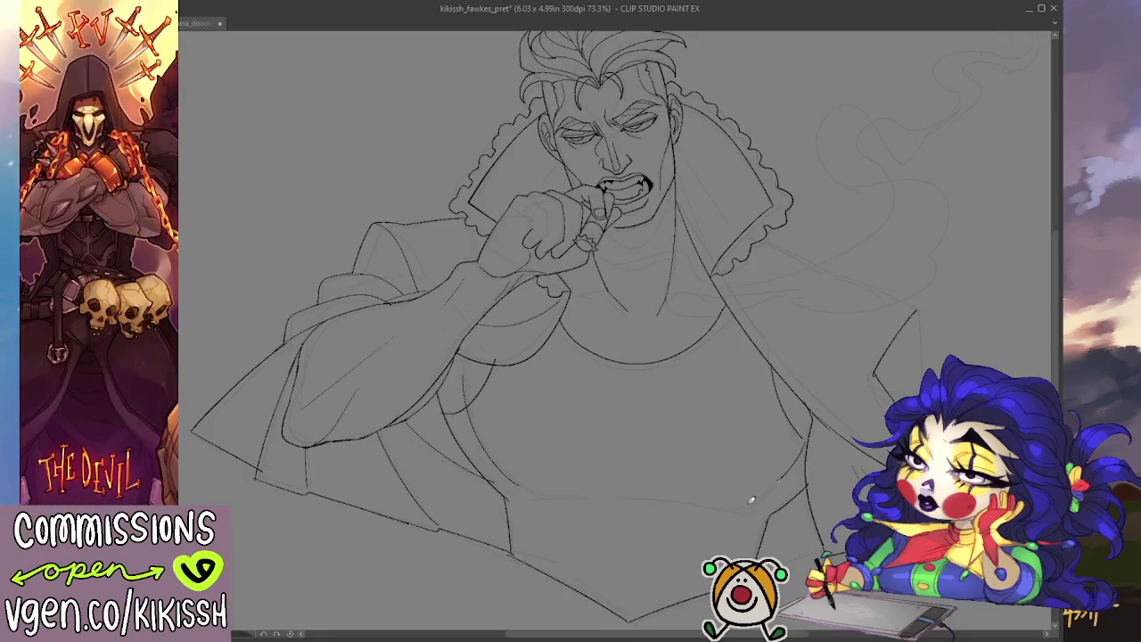
pyautogui.moveTo(535, 493)
pyautogui.mouseDown()
pyautogui.moveTo(606, 487)
pyautogui.moveTo(717, 500)
pyautogui.mouseUp()
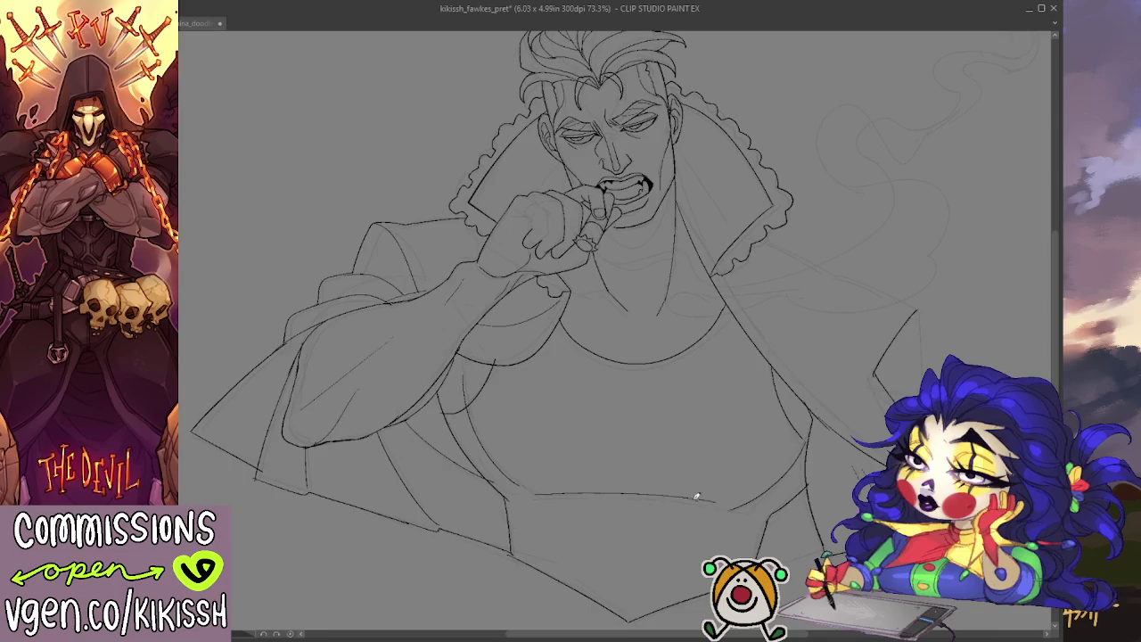
pyautogui.hotkey('ctrl', 'z')
pyautogui.moveTo(547, 499); pyautogui.dragTo(713, 508)
pyautogui.moveTo(553, 506); pyautogui.dragTo(718, 526)
pyautogui.moveTo(575, 548); pyautogui.dragTo(681, 574)
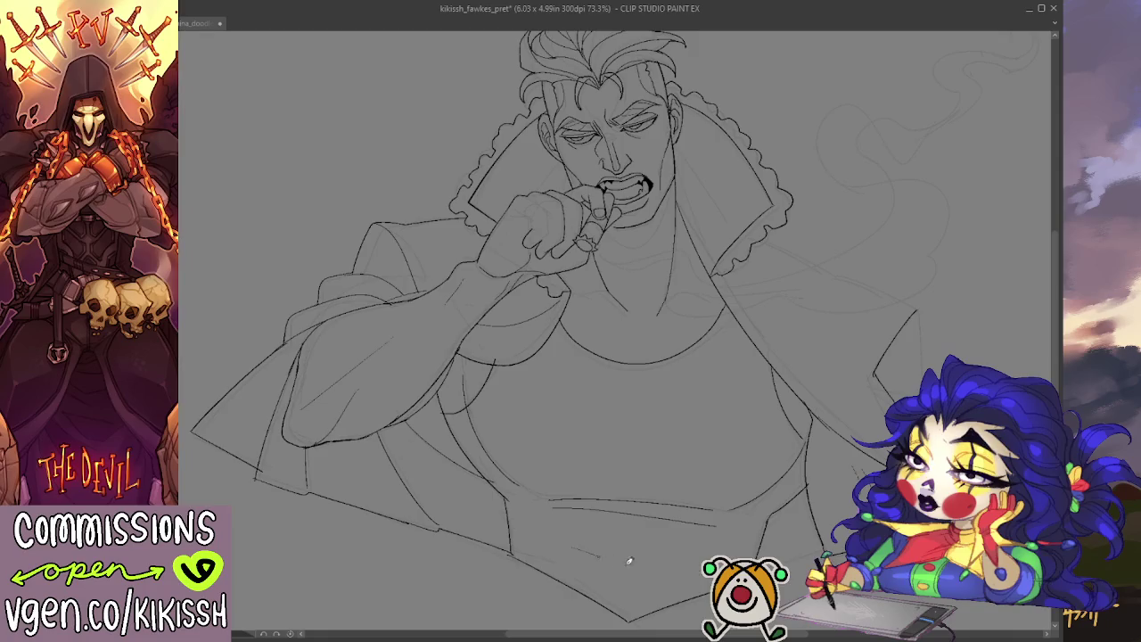
# - Replace the faint fold line with short diagonal fold strokes and a line below the chest curve
pyautogui.hotkey('ctrl', 'z')
pyautogui.moveTo(614, 529); pyautogui.dragTo(655, 575)
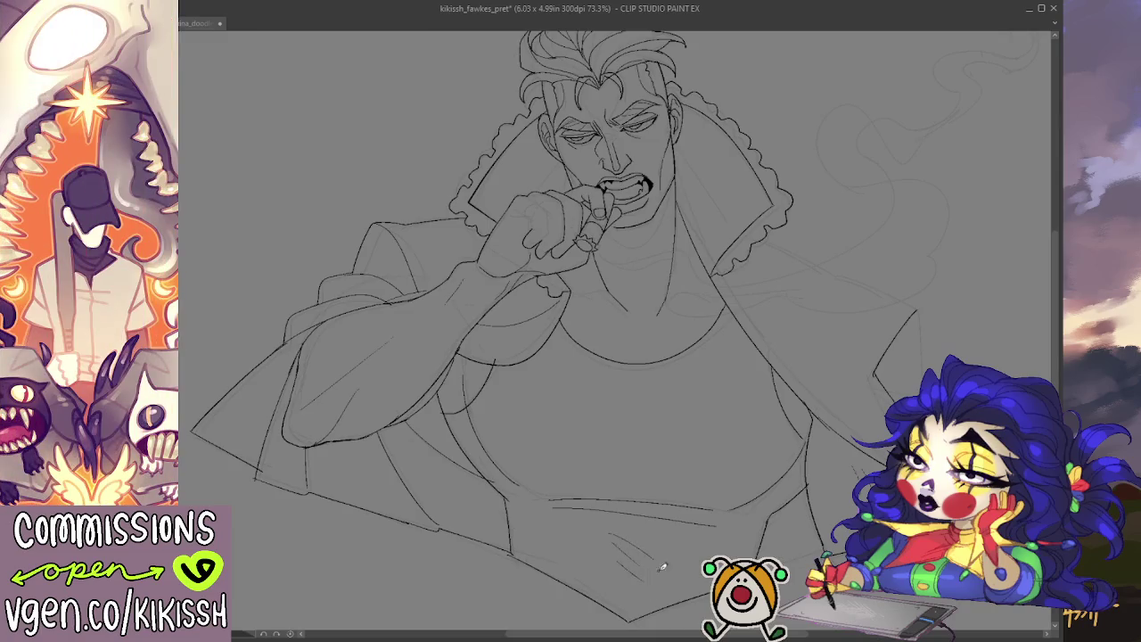
pyautogui.moveTo(611, 382)
pyautogui.mouseDown()
pyautogui.moveTo(657, 384)
pyautogui.moveTo(659, 395)
pyautogui.mouseUp()
# - Ink the sternum line down the chest and add a small detail stroke to the cigar
pyautogui.moveTo(690, 351); pyautogui.dragTo(606, 392)
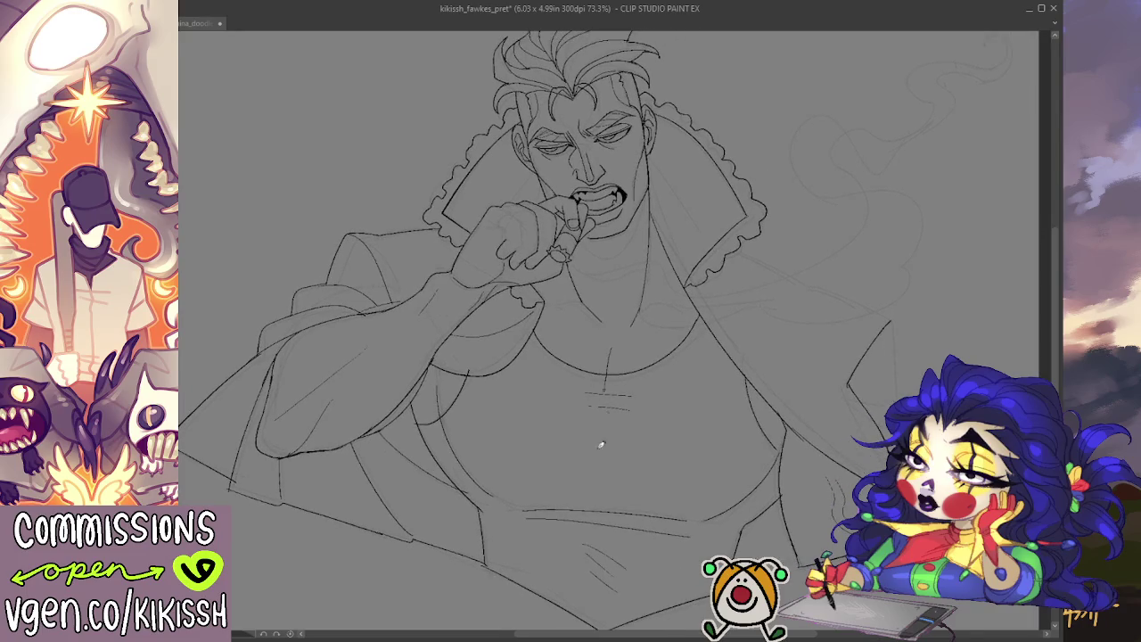
pyautogui.moveTo(619, 339); pyautogui.dragTo(613, 434)
pyautogui.scroll(2, 623, 458)
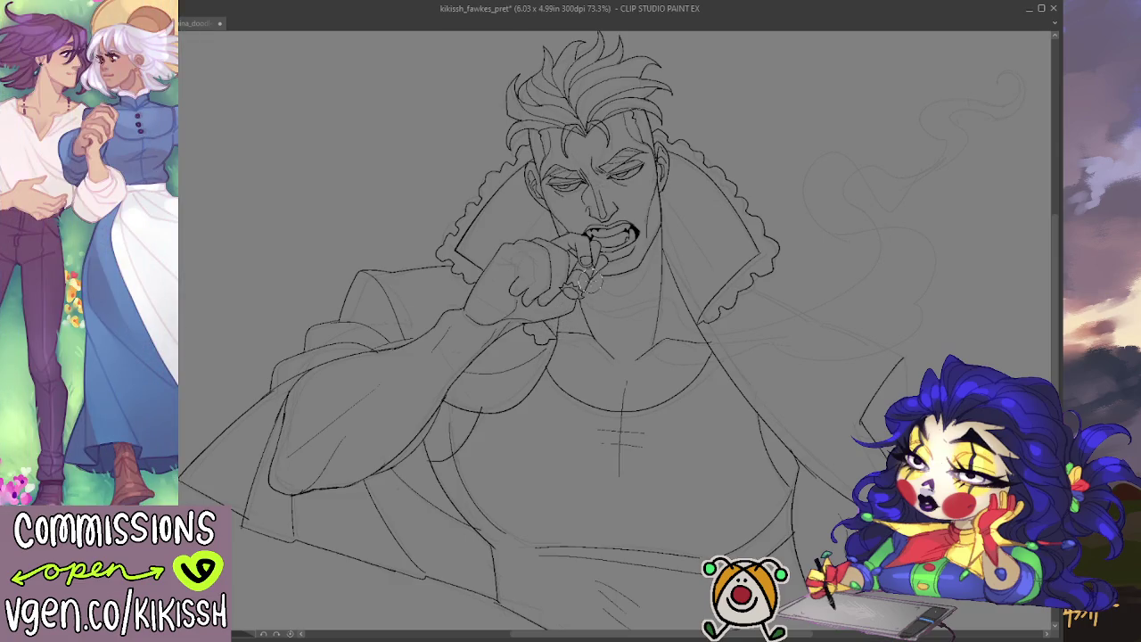
pyautogui.moveTo(595, 275); pyautogui.dragTo(582, 290)
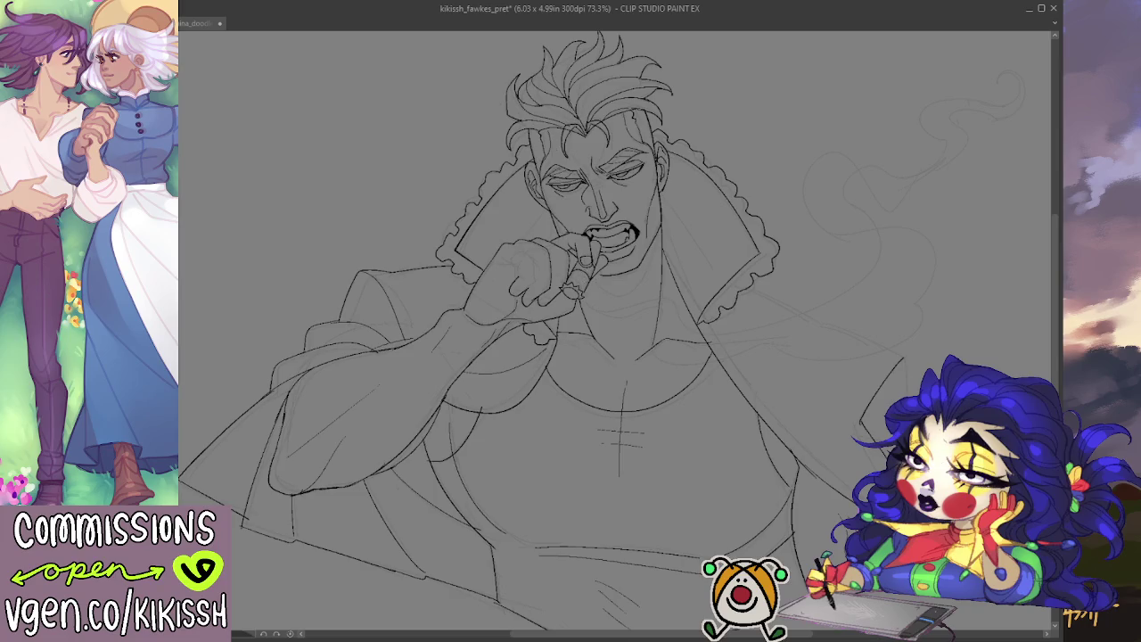
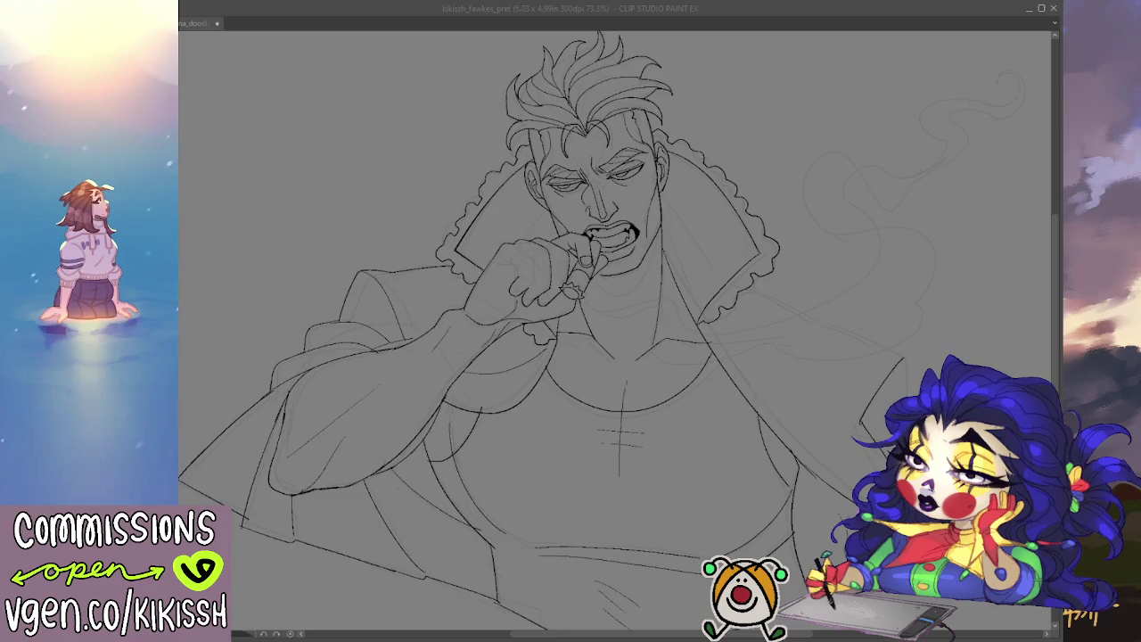
# - Ink the right collar edge of the coat, from near the mouth down to the collar
pyautogui.hotkey('alt', 'Tab')
pyautogui.moveTo(855, 468); pyautogui.dragTo(776, 392)
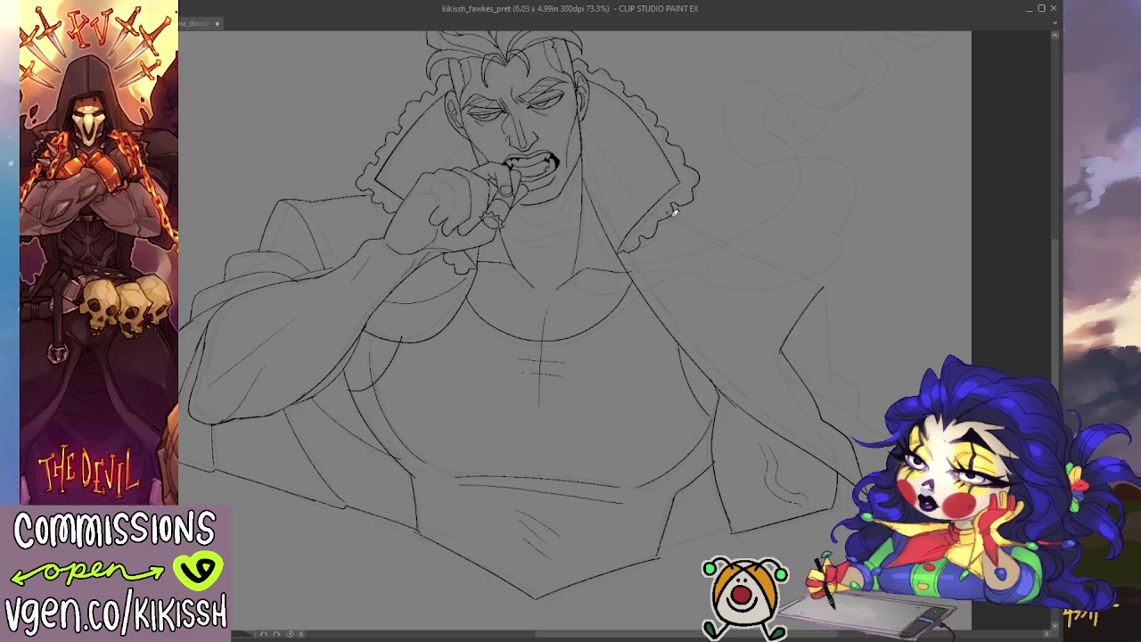
pyautogui.moveTo(675, 216); pyautogui.dragTo(731, 245)
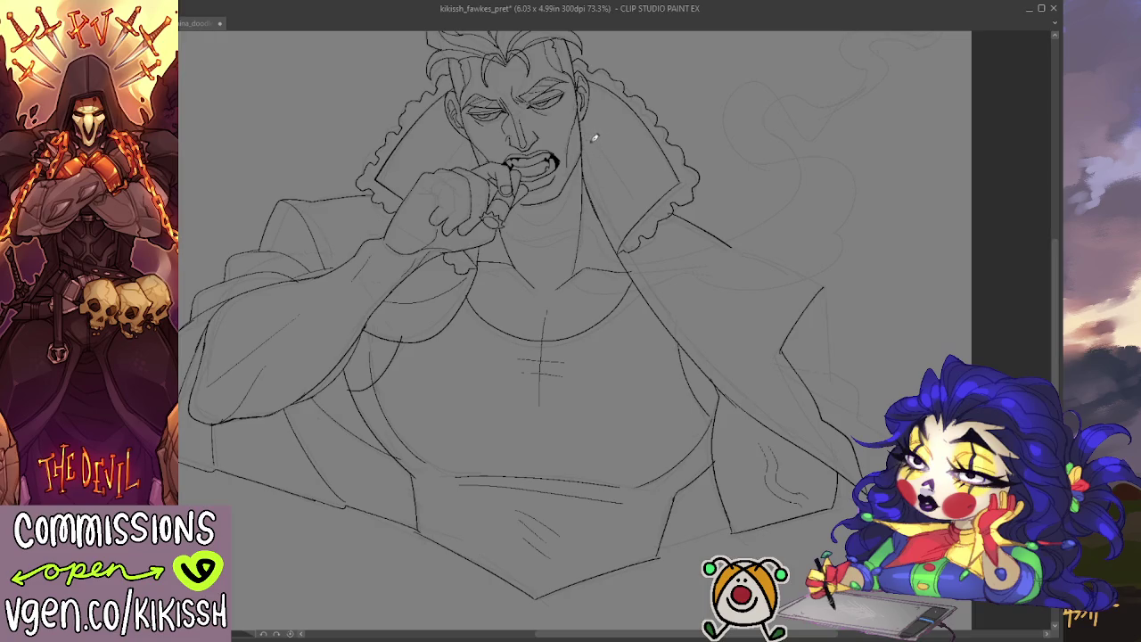
pyautogui.moveTo(590, 141); pyautogui.dragTo(626, 189)
pyautogui.moveTo(587, 148); pyautogui.dragTo(615, 232)
pyautogui.moveTo(586, 150); pyautogui.dragTo(615, 233)
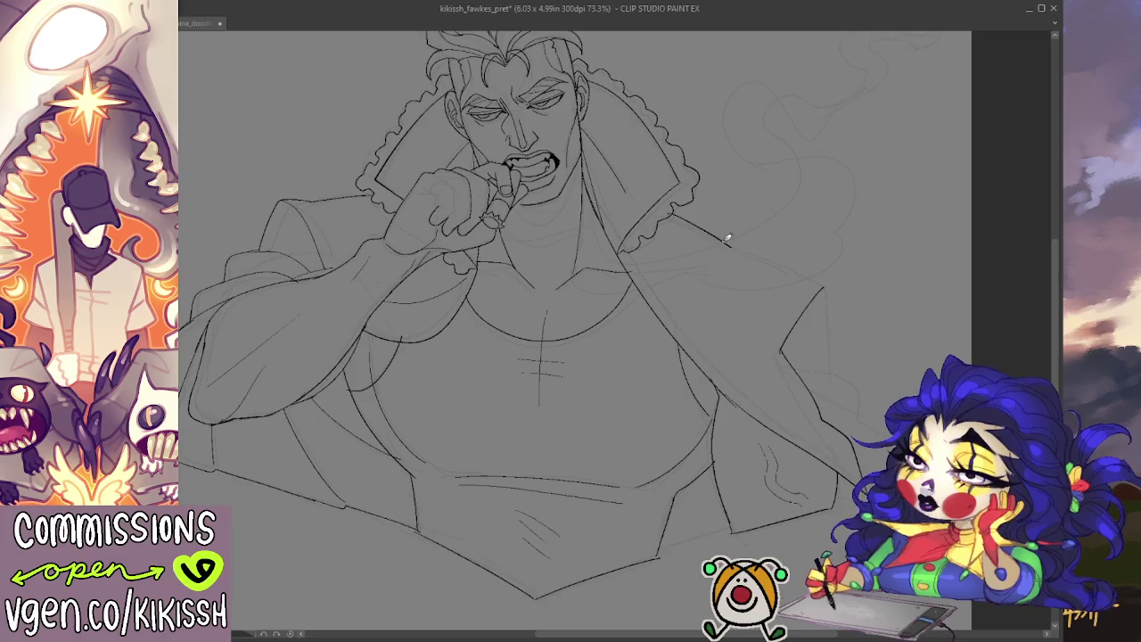
# - Ink the shoulder and the coat's right side, undoing a stray stroke at the hem
pyautogui.moveTo(736, 244)
pyautogui.mouseDown()
pyautogui.moveTo(828, 286)
pyautogui.moveTo(824, 384)
pyautogui.moveTo(882, 424)
pyautogui.mouseUp()
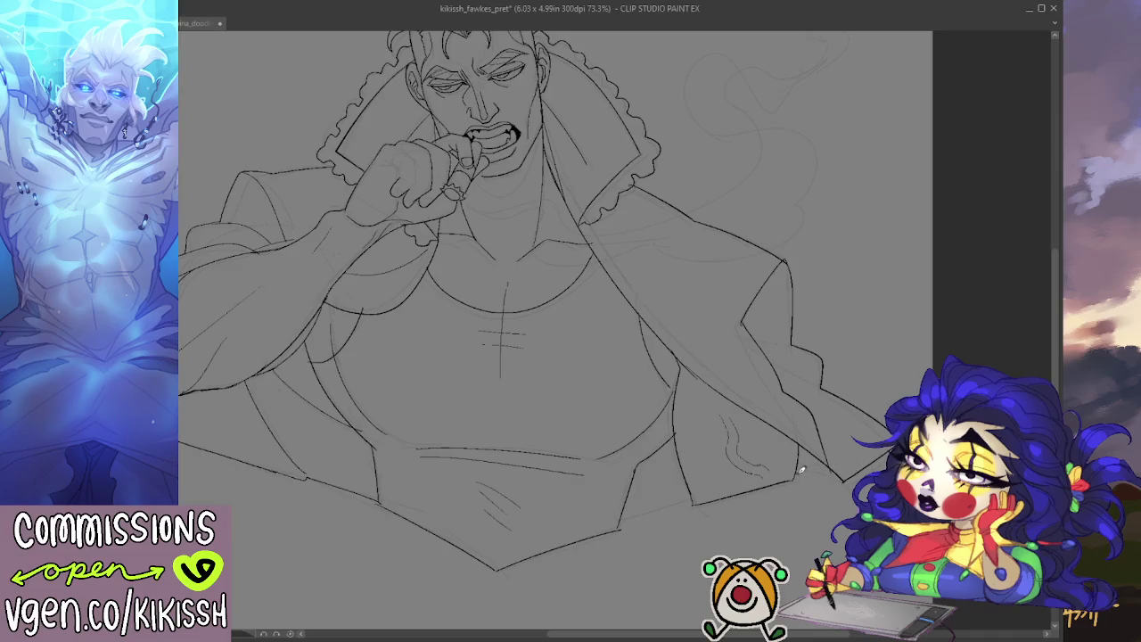
pyautogui.moveTo(797, 473); pyautogui.dragTo(846, 483)
pyautogui.hotkey('ctrl', 'z')
pyautogui.moveTo(856, 434); pyautogui.dragTo(865, 410)
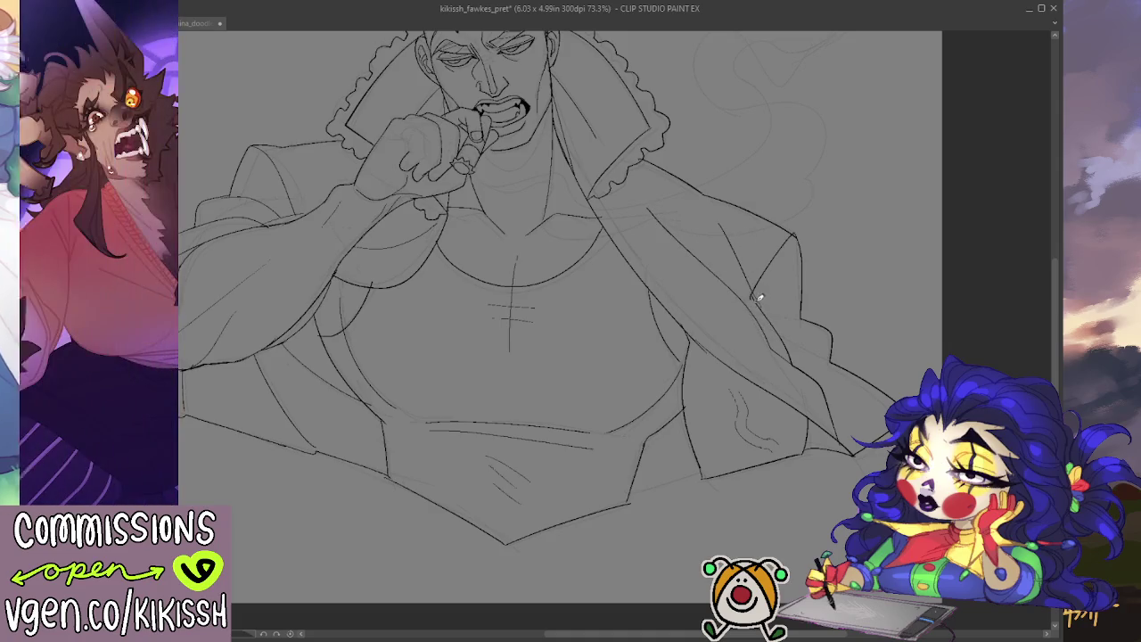
pyautogui.moveTo(726, 239); pyautogui.dragTo(750, 294)
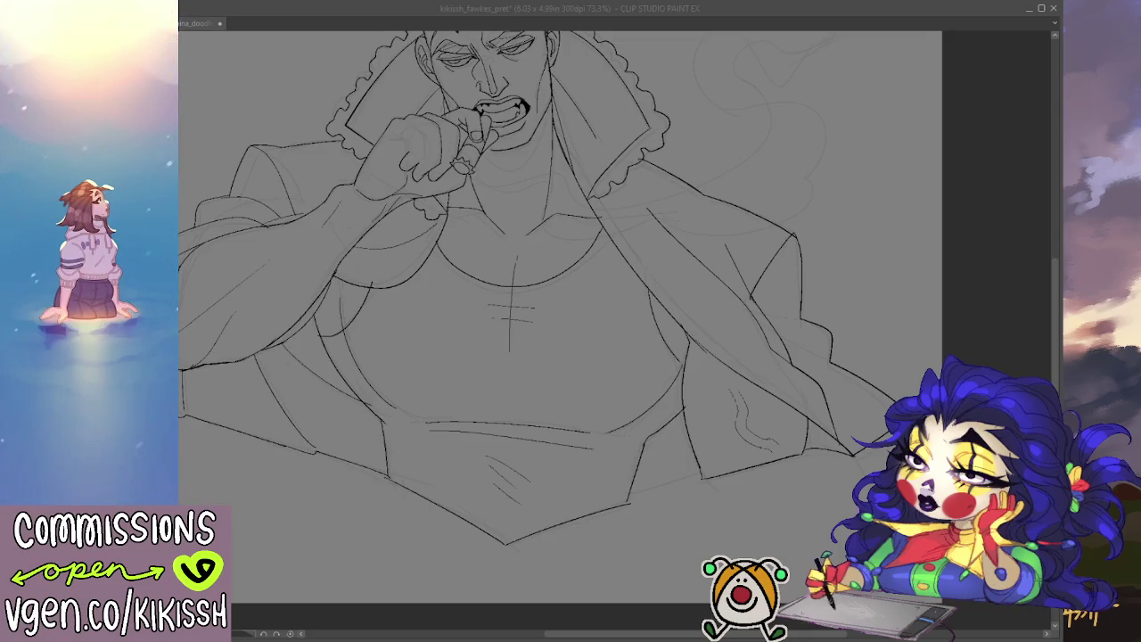
# - Add one more short ink stroke along the right jacket edge near the collar
pyautogui.moveTo(789, 330); pyautogui.dragTo(835, 357)
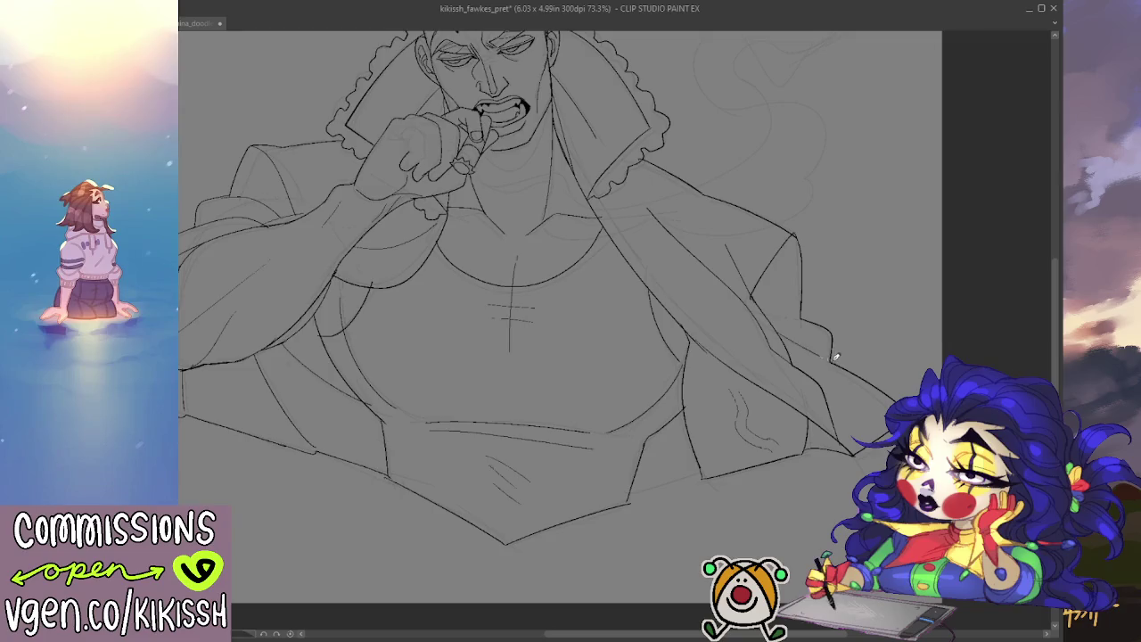
# - Add a short stroke at the collar edge and extend the shoulder ink line
pyautogui.moveTo(768, 307); pyautogui.dragTo(813, 320)
pyautogui.moveTo(782, 225); pyautogui.dragTo(869, 301)
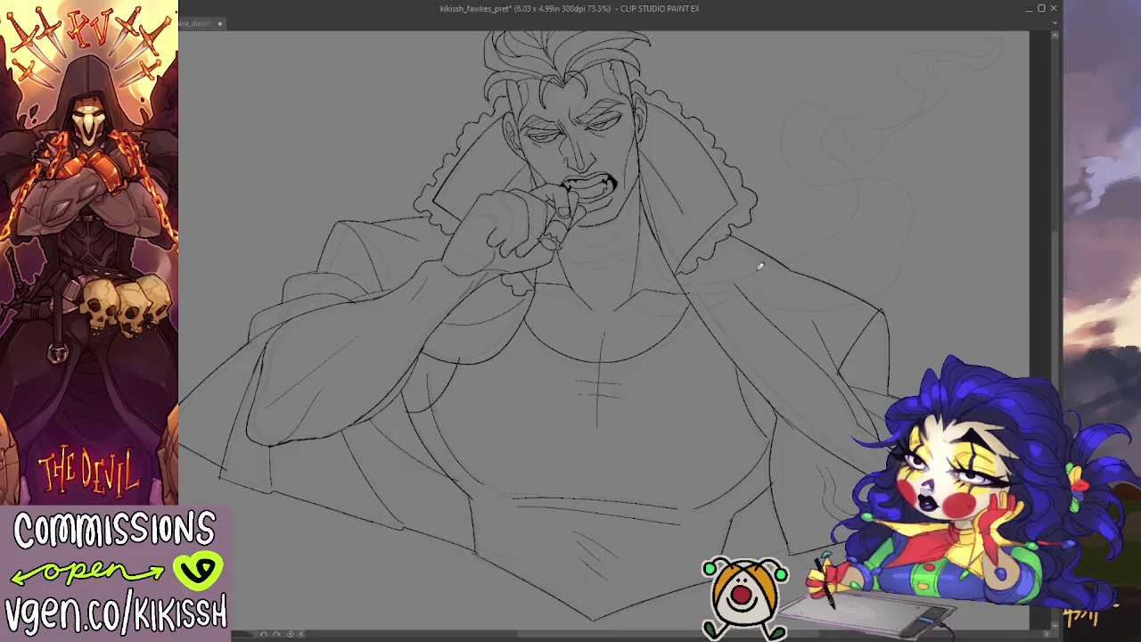
pyautogui.moveTo(790, 269); pyautogui.dragTo(880, 311)
# - Pan, slightly rotate and zoom the canvas to reframe the coat and torso
pyautogui.moveTo(844, 234); pyautogui.dragTo(887, 152)
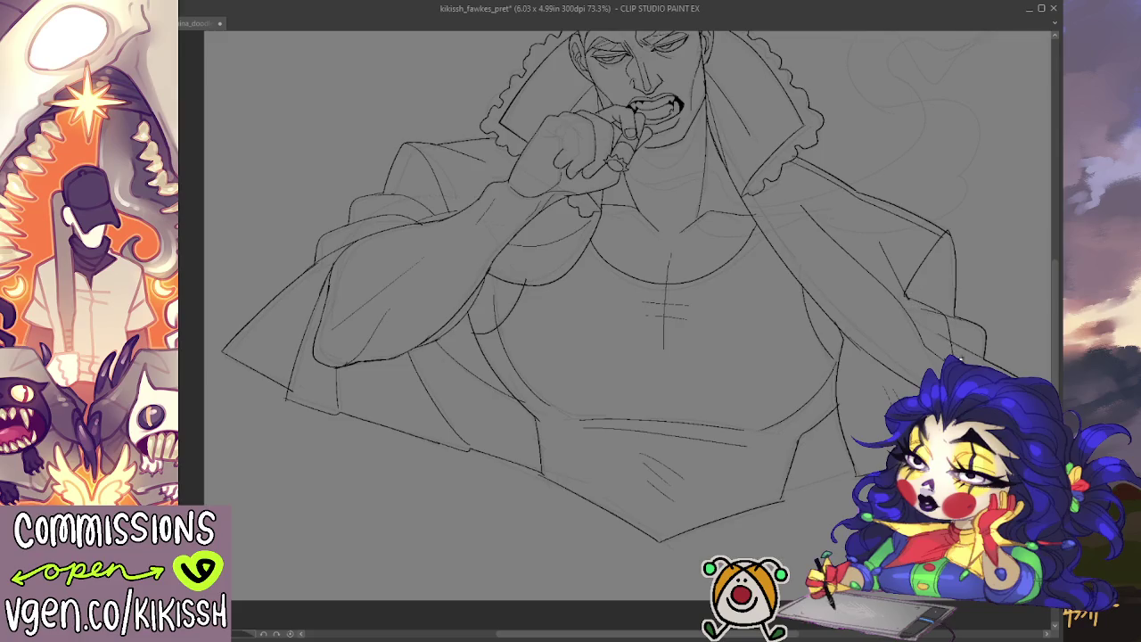
pyautogui.moveTo(940, 350); pyautogui.dragTo(749, 323)
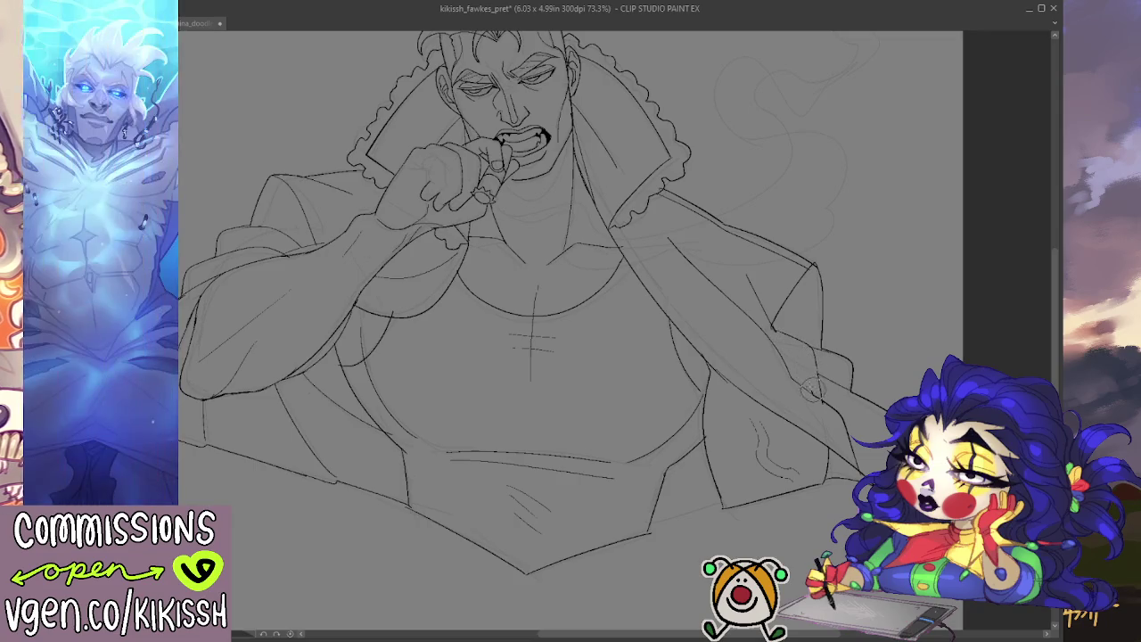
pyautogui.moveTo(864, 287); pyautogui.dragTo(764, 333)
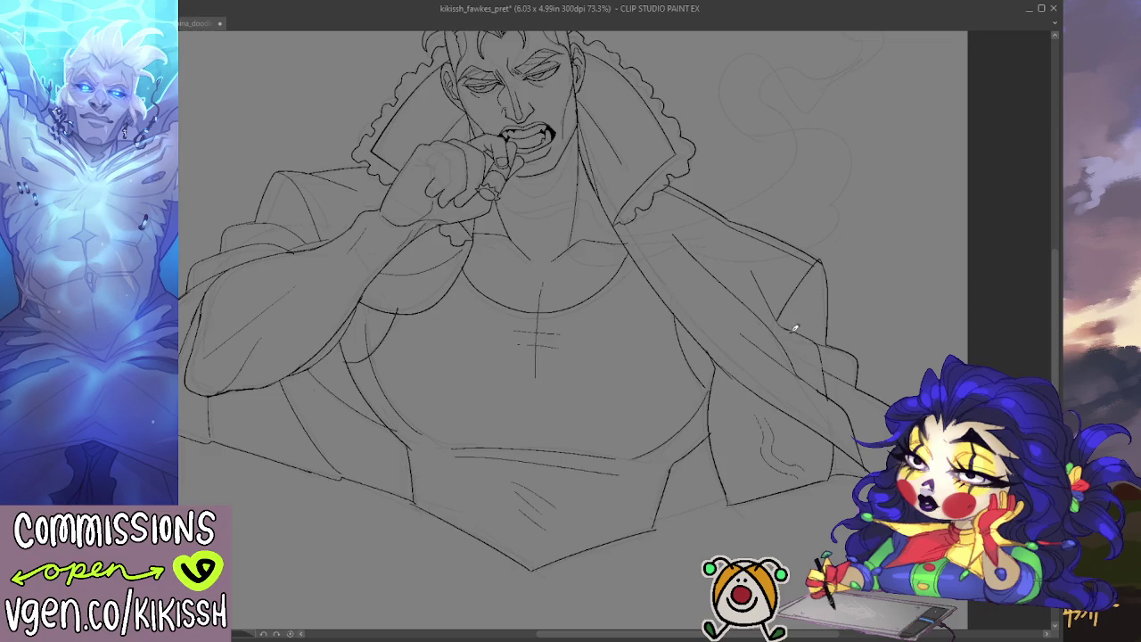
pyautogui.moveTo(817, 214); pyautogui.dragTo(742, 347)
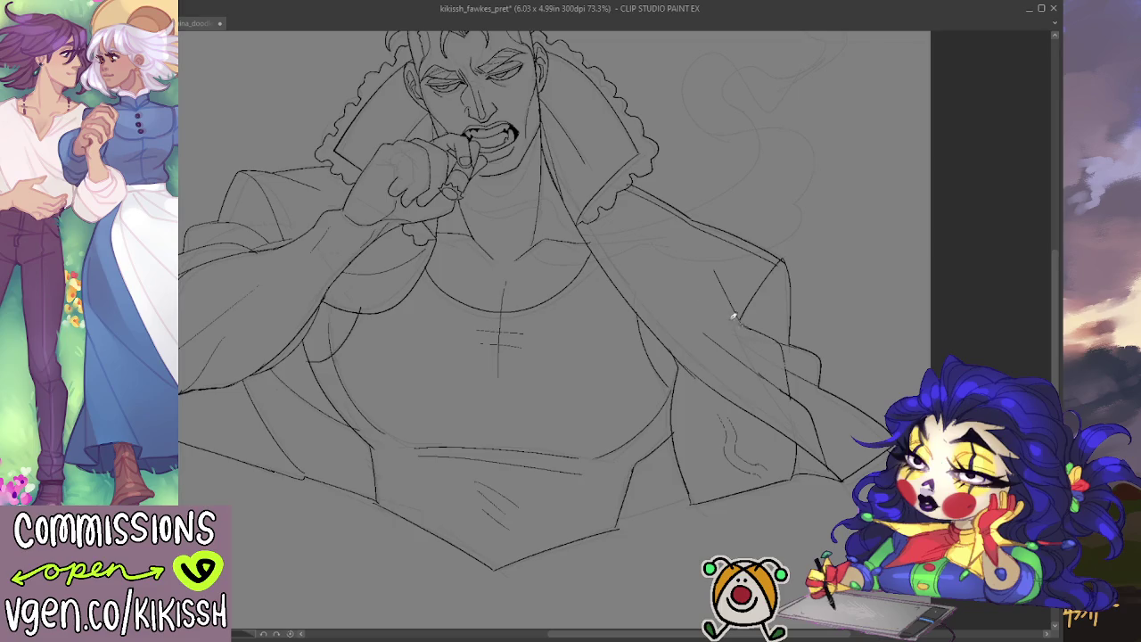
pyautogui.moveTo(828, 446); pyautogui.dragTo(914, 392)
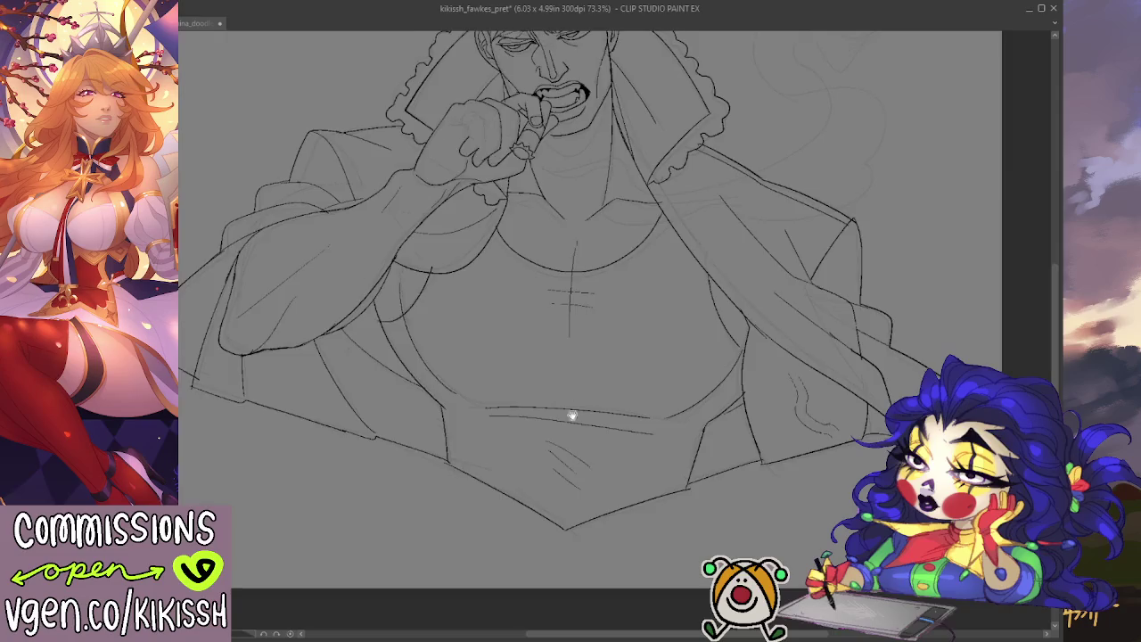
pyautogui.scroll(3, 573, 413)
pyautogui.moveTo(727, 464); pyautogui.dragTo(726, 446)
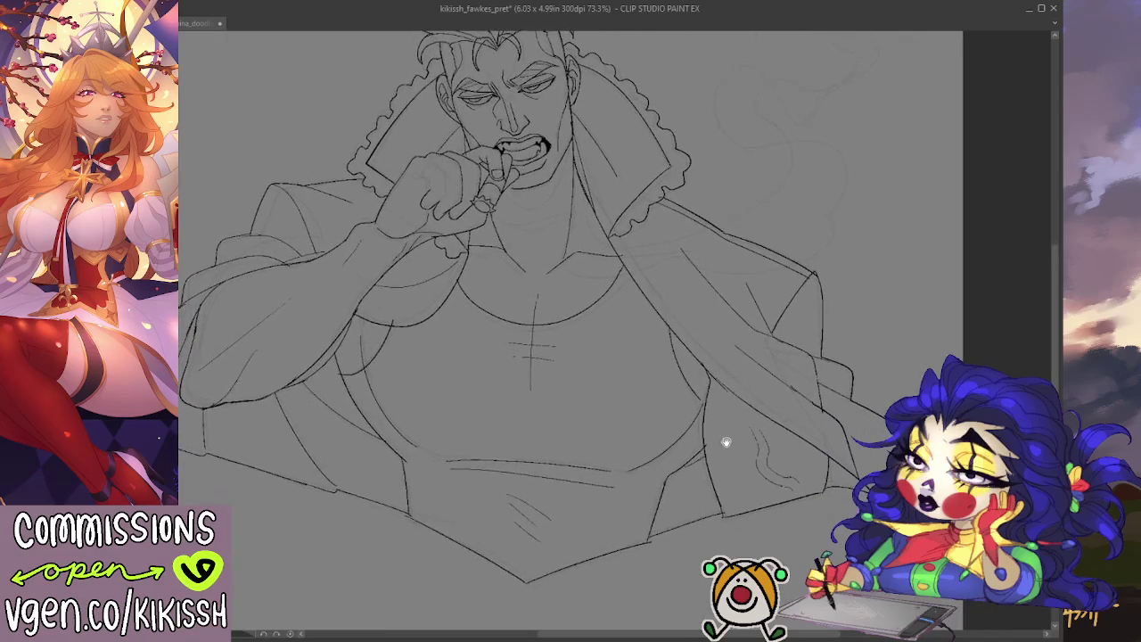
pyautogui.moveTo(708, 402); pyautogui.dragTo(745, 476)
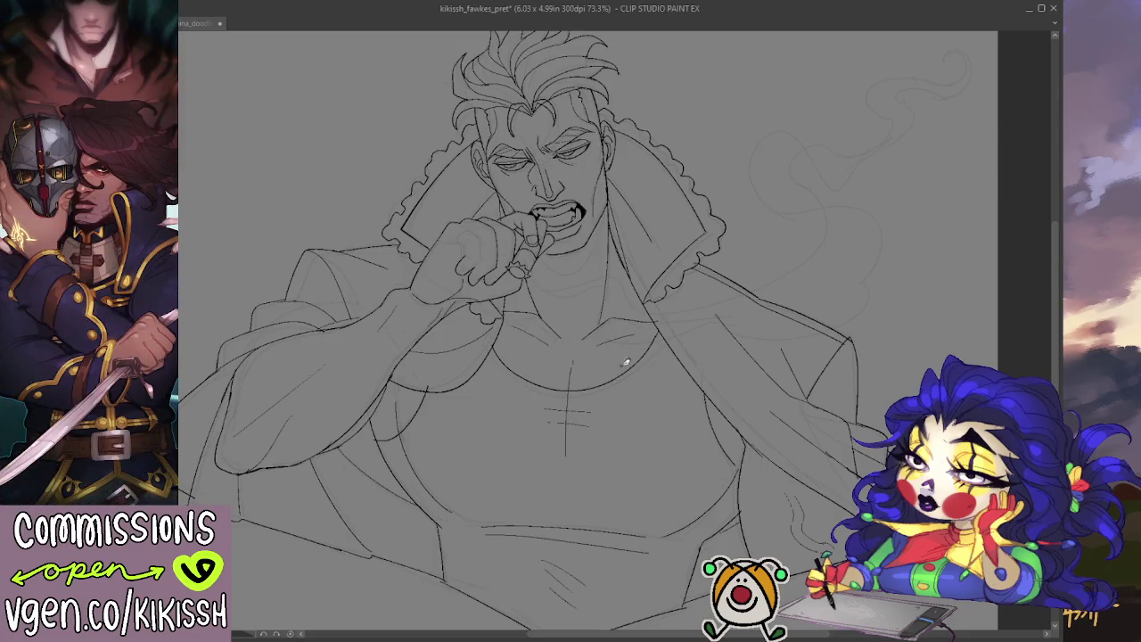
pyautogui.moveTo(626, 361); pyautogui.dragTo(647, 374)
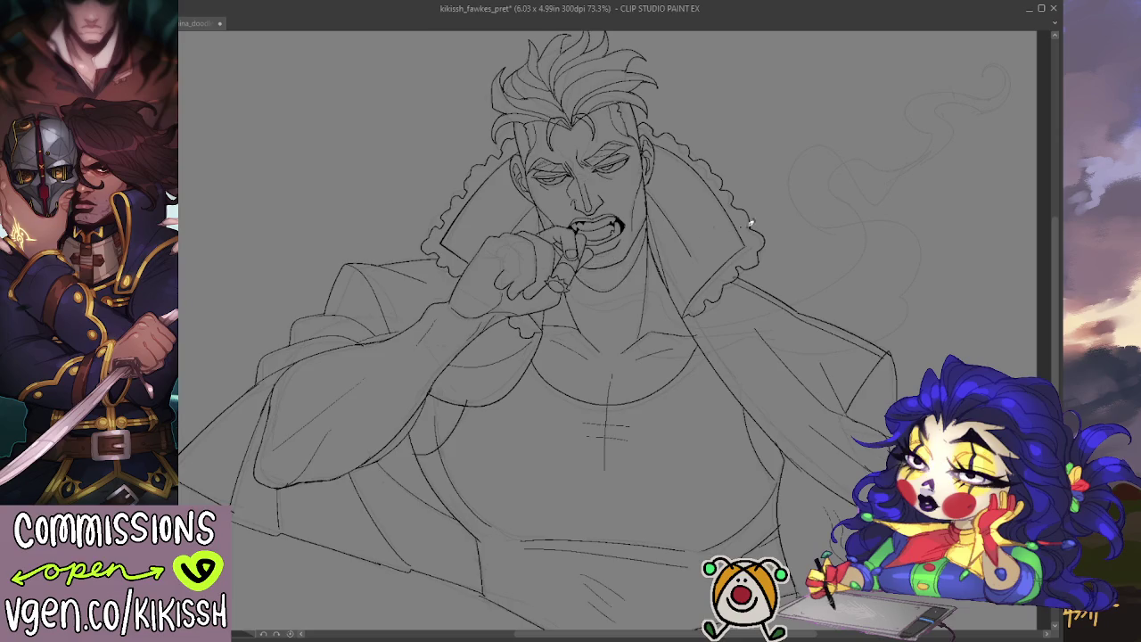
# - Fill the neck shadow under the chin solid black
pyautogui.moveTo(645, 221); pyautogui.dragTo(588, 256)
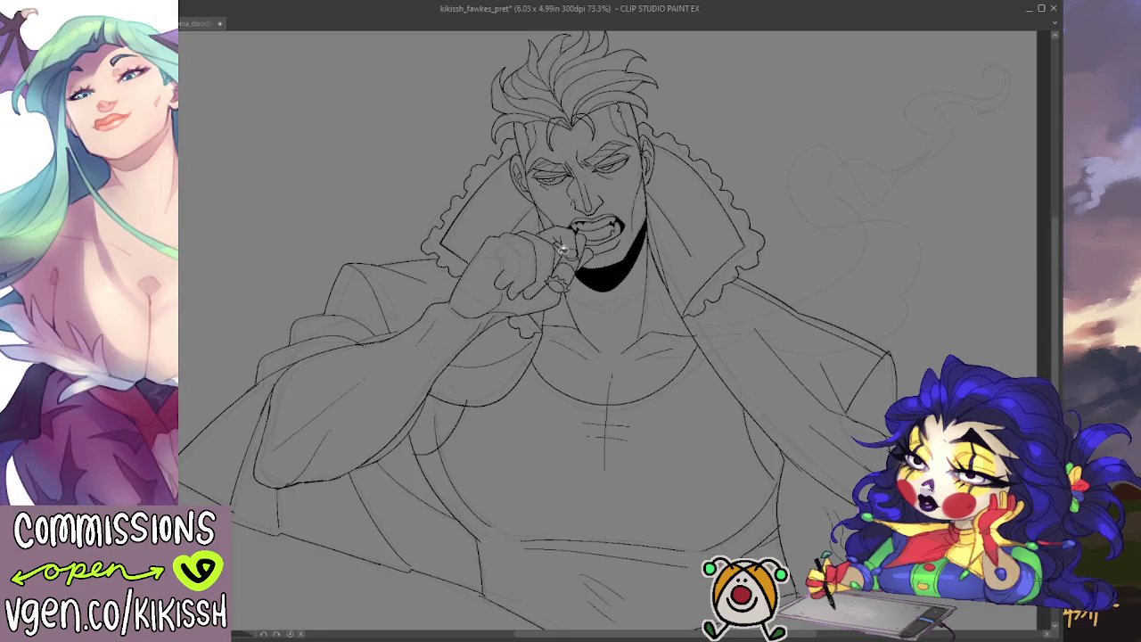
pyautogui.moveTo(668, 279); pyautogui.dragTo(676, 307)
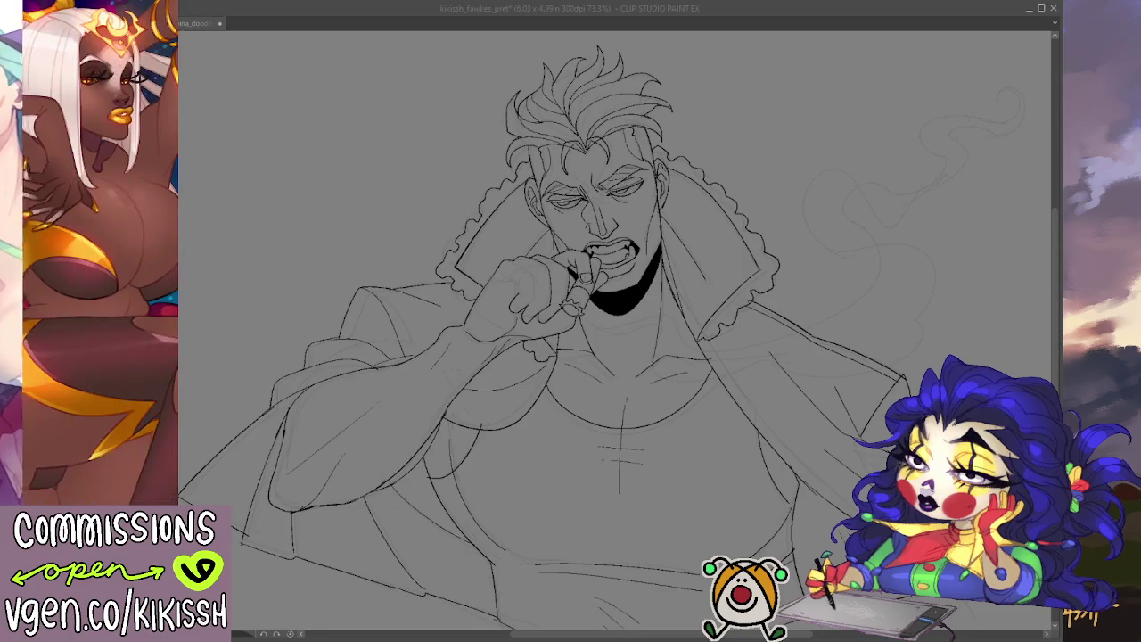
pyautogui.scroll(-1, 1059, 343)
pyautogui.scroll(-1, 1058, 343)
pyautogui.scroll(-1, 1059, 343)
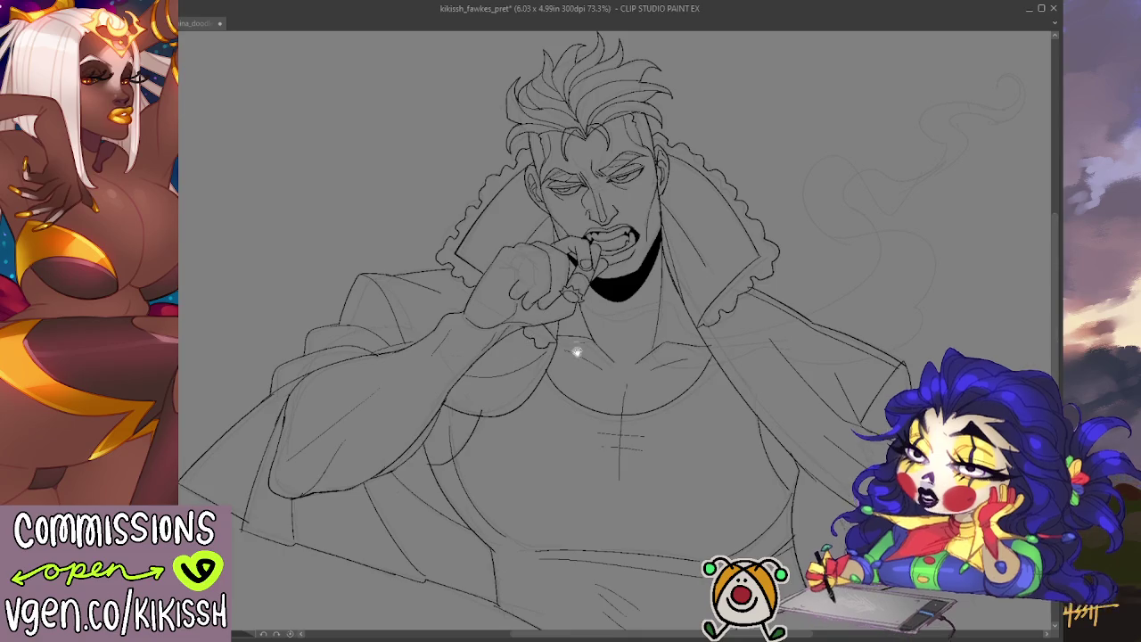
pyautogui.scroll(-2, 509, 357)
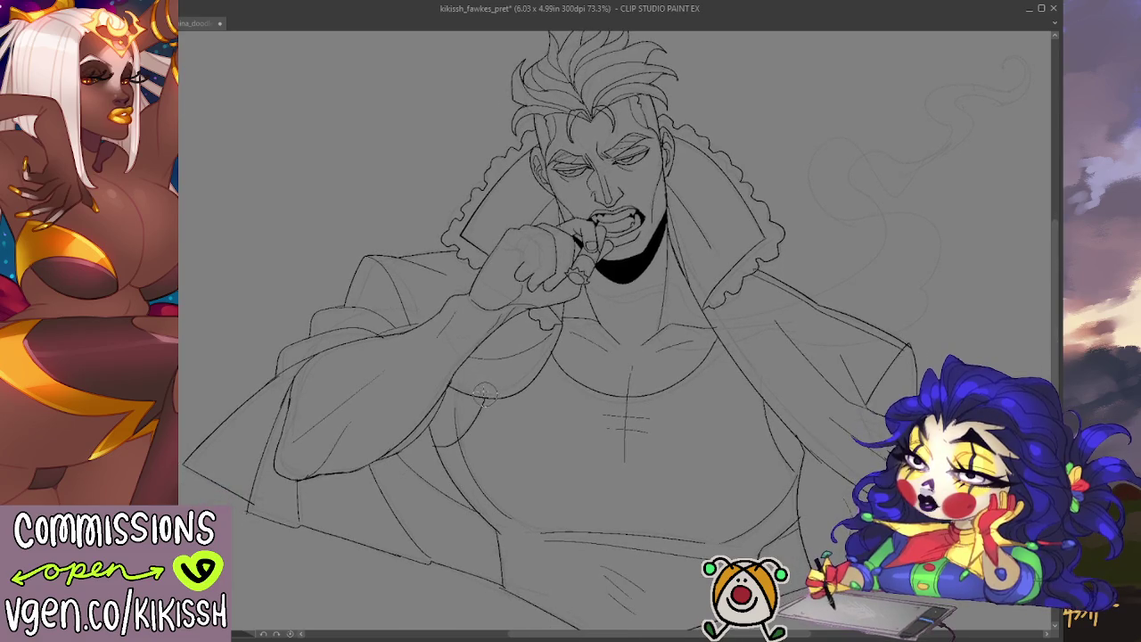
# - Ink a smoke line curving from the cigar toward the upper right
pyautogui.scroll(-5, 537, 368)
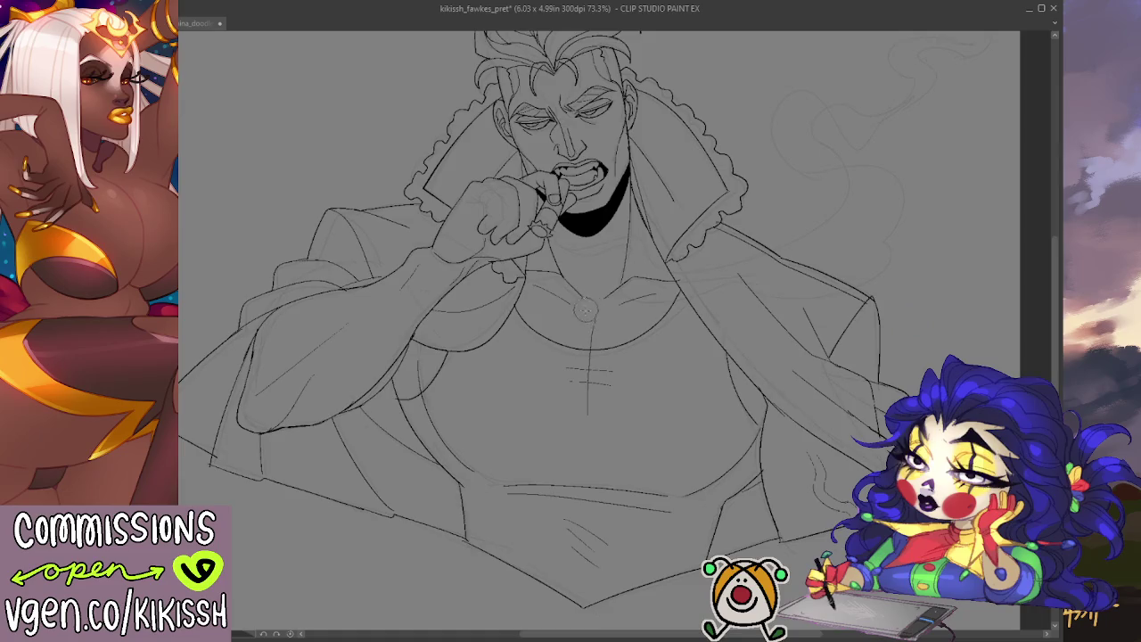
pyautogui.scroll(3, 628, 412)
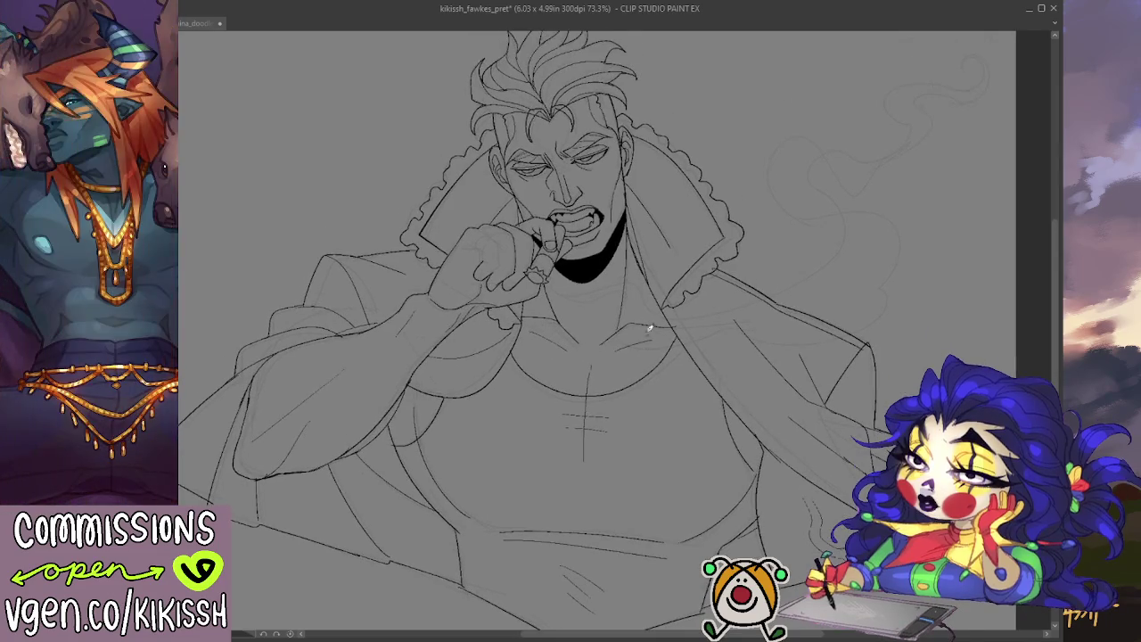
pyautogui.moveTo(687, 318)
pyautogui.mouseDown()
pyautogui.moveTo(846, 221)
pyautogui.moveTo(808, 158)
pyautogui.moveTo(868, 163)
pyautogui.moveTo(914, 117)
pyautogui.moveTo(957, 102)
pyautogui.moveTo(975, 62)
pyautogui.moveTo(991, 114)
pyautogui.moveTo(845, 134)
pyautogui.moveTo(769, 179)
pyautogui.moveTo(903, 209)
pyautogui.moveTo(875, 327)
pyautogui.mouseUp()
pyautogui.moveTo(740, 323); pyautogui.dragTo(695, 339)
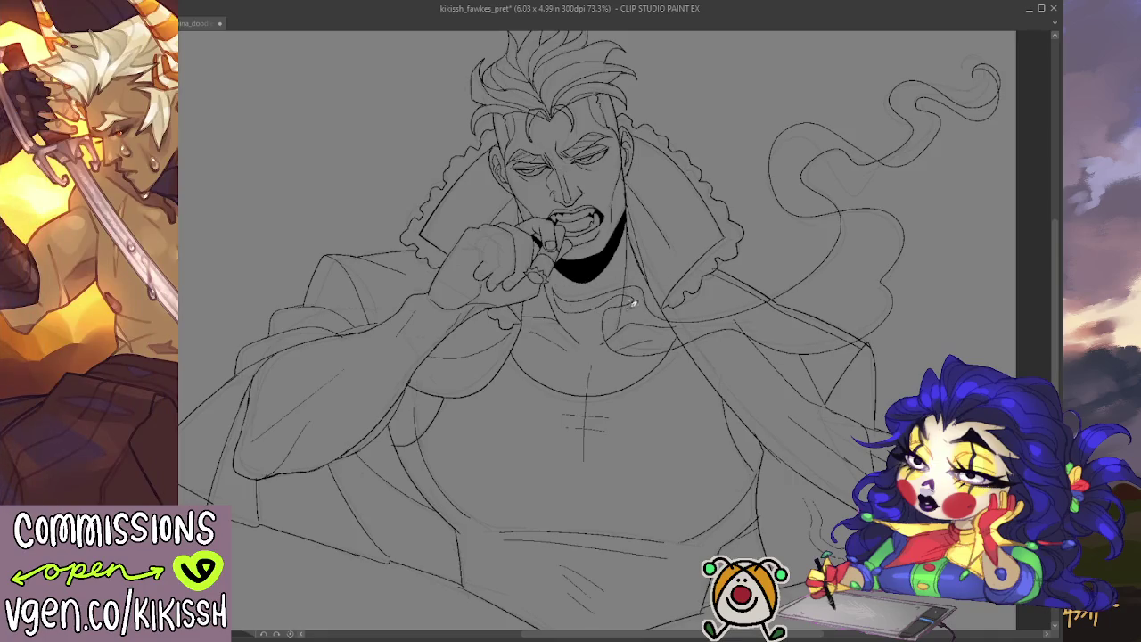
# - Ink a curved smoke wisp rising from the collar with an upper curl, redrawing its end
pyautogui.scroll(-1, 638, 319)
pyautogui.scroll(-1, 638, 319)
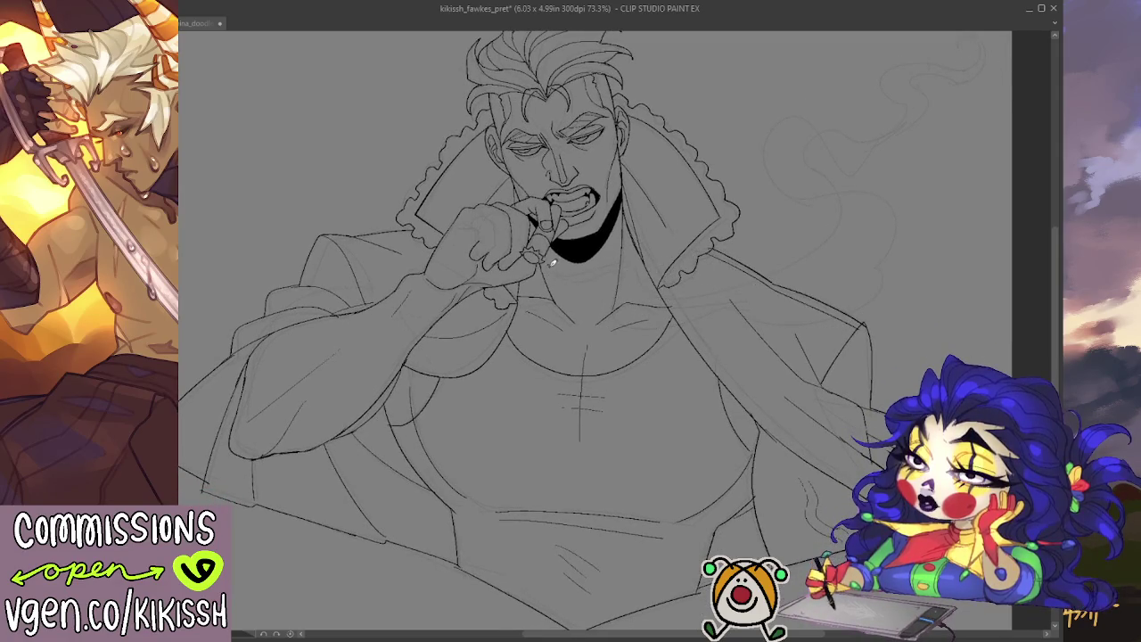
pyautogui.moveTo(651, 287)
pyautogui.mouseDown()
pyautogui.moveTo(825, 235)
pyautogui.moveTo(847, 190)
pyautogui.moveTo(823, 138)
pyautogui.mouseUp()
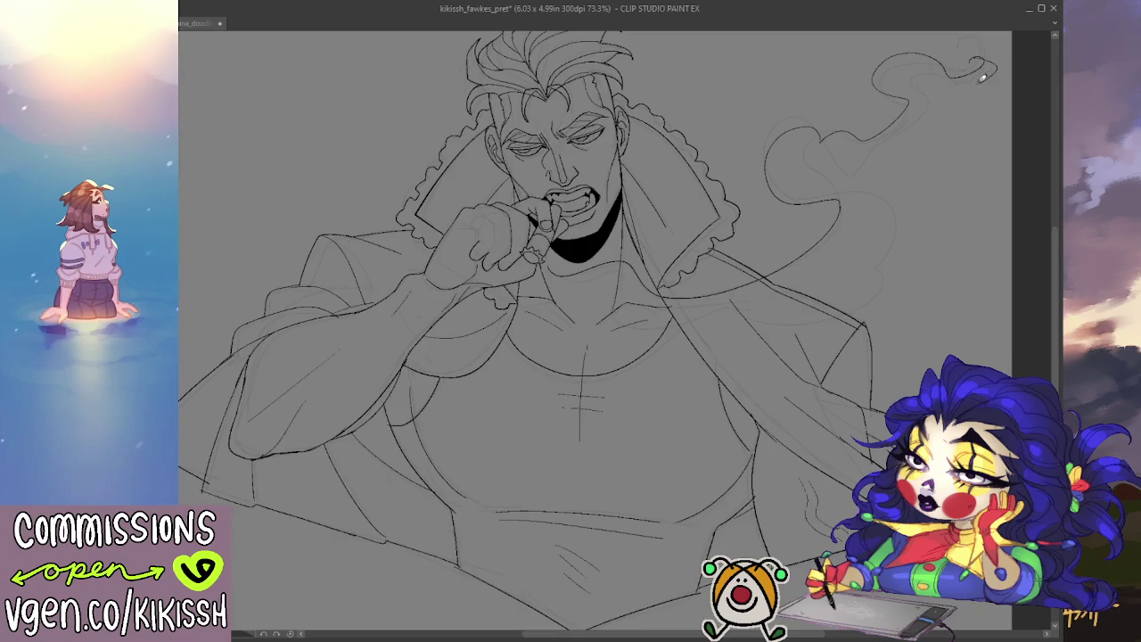
pyautogui.moveTo(932, 89)
pyautogui.mouseDown()
pyautogui.moveTo(873, 149)
pyautogui.moveTo(829, 147)
pyautogui.moveTo(809, 166)
pyautogui.moveTo(840, 190)
pyautogui.mouseUp()
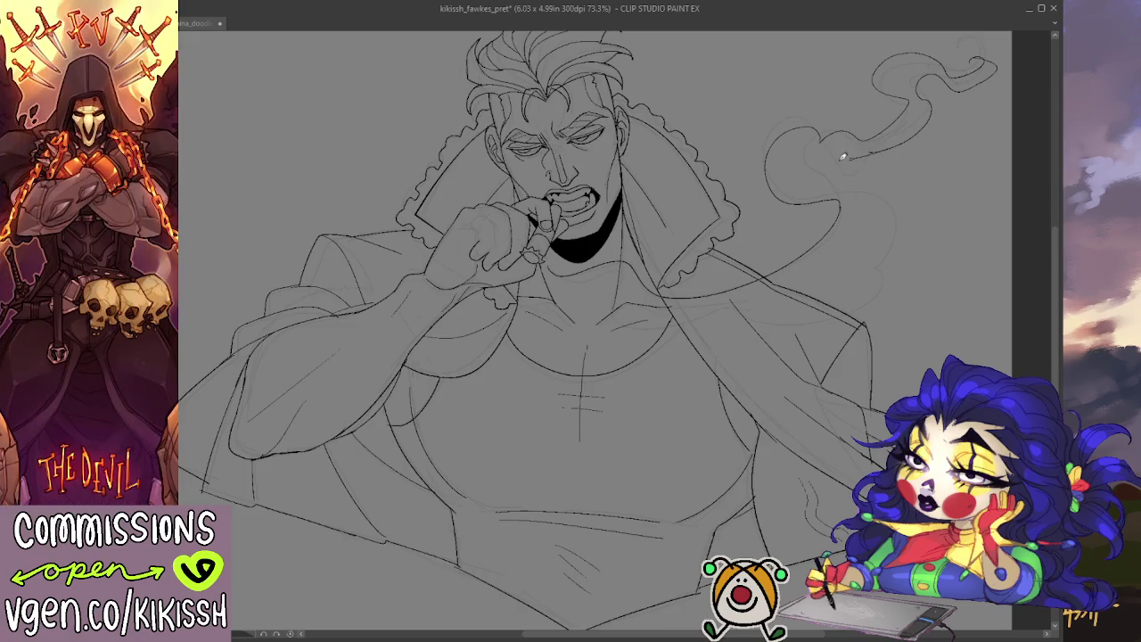
pyautogui.moveTo(842, 191); pyautogui.dragTo(889, 215)
pyautogui.hotkey('ctrl', 'z')
pyautogui.hotkey('ctrl', 'y')
pyautogui.hotkey('ctrl', 'z')
pyautogui.moveTo(840, 148); pyautogui.dragTo(875, 237)
# - Add a thin line along the right collar, discarding a trial curl at the smoke tip
pyautogui.moveTo(845, 300); pyautogui.dragTo(758, 308)
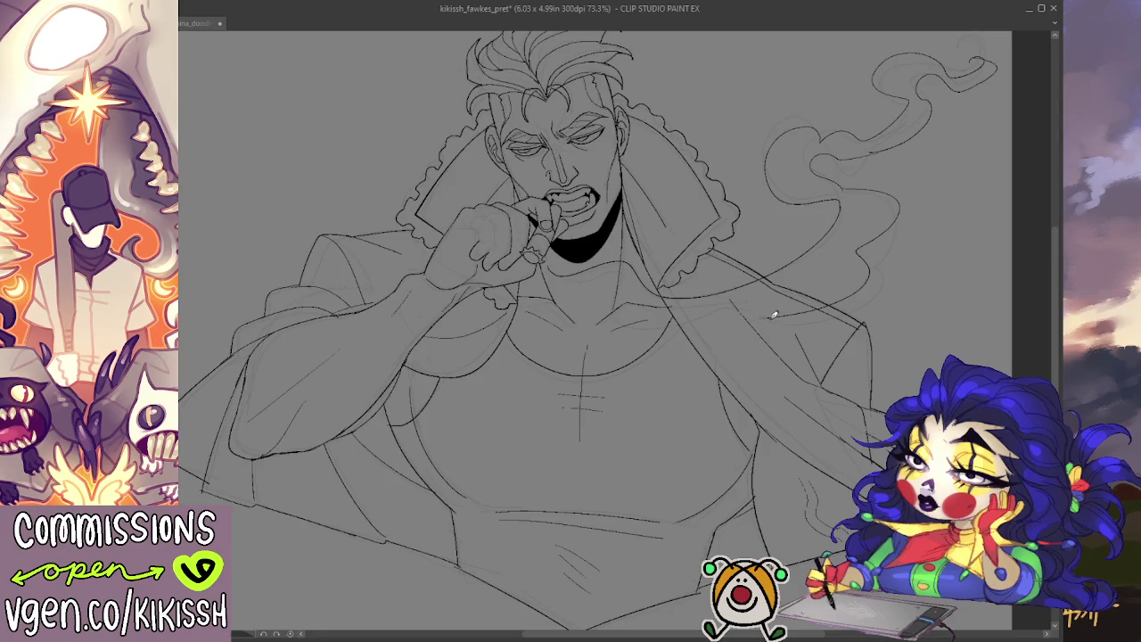
pyautogui.moveTo(763, 311); pyautogui.dragTo(638, 325)
pyautogui.moveTo(754, 219); pyautogui.dragTo(758, 258)
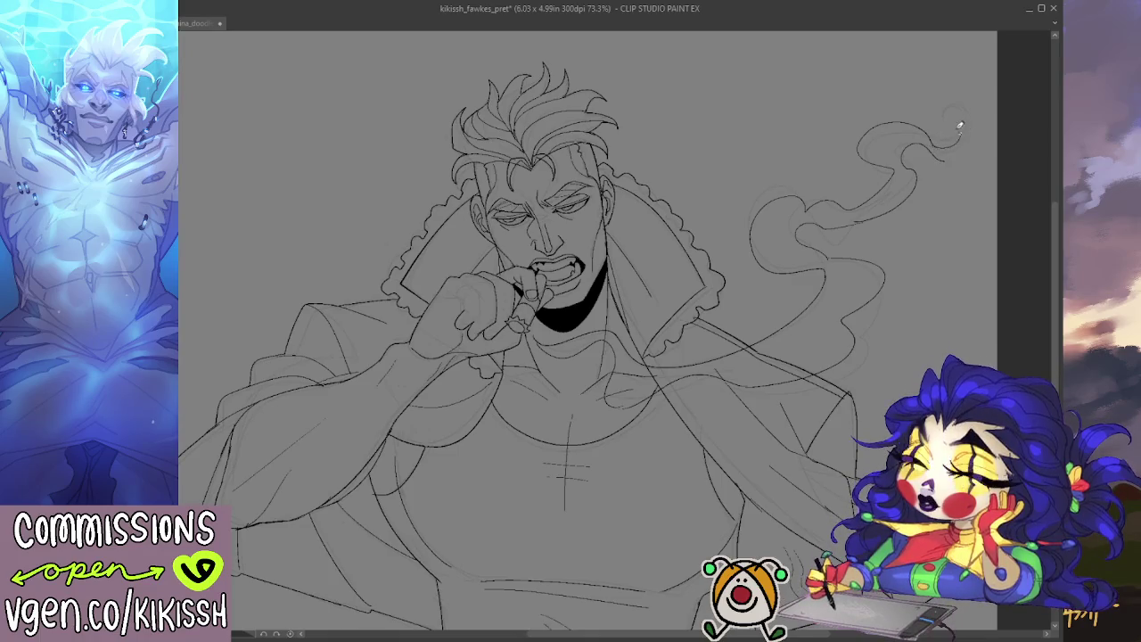
pyautogui.moveTo(963, 126); pyautogui.dragTo(947, 156)
pyautogui.hotkey('ctrl', 'z')
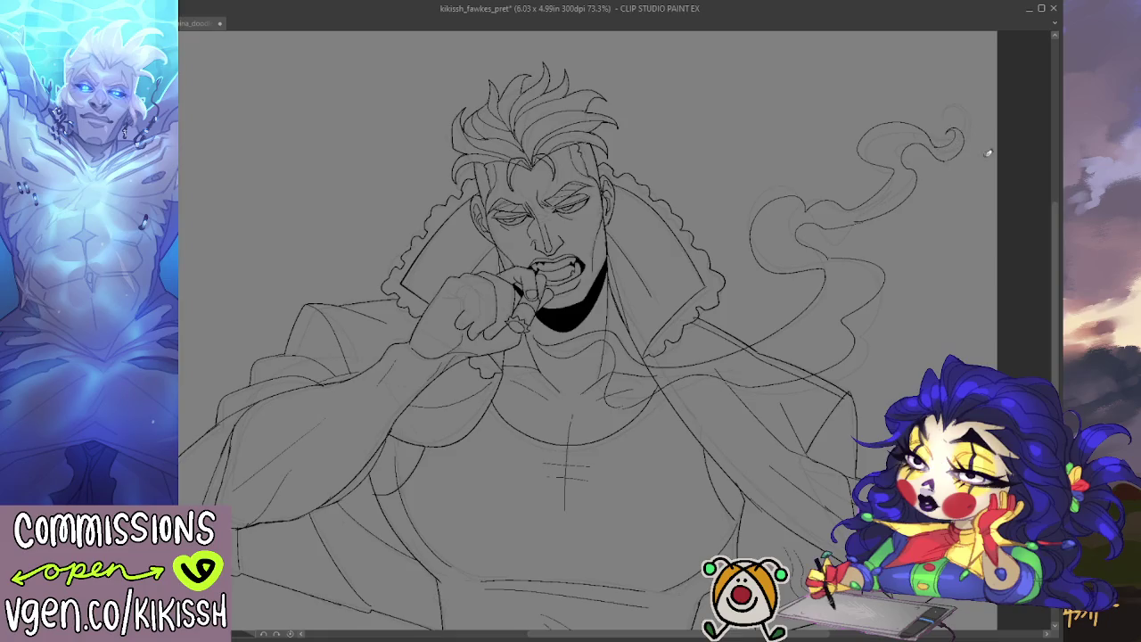
pyautogui.scroll(-1, 987, 153)
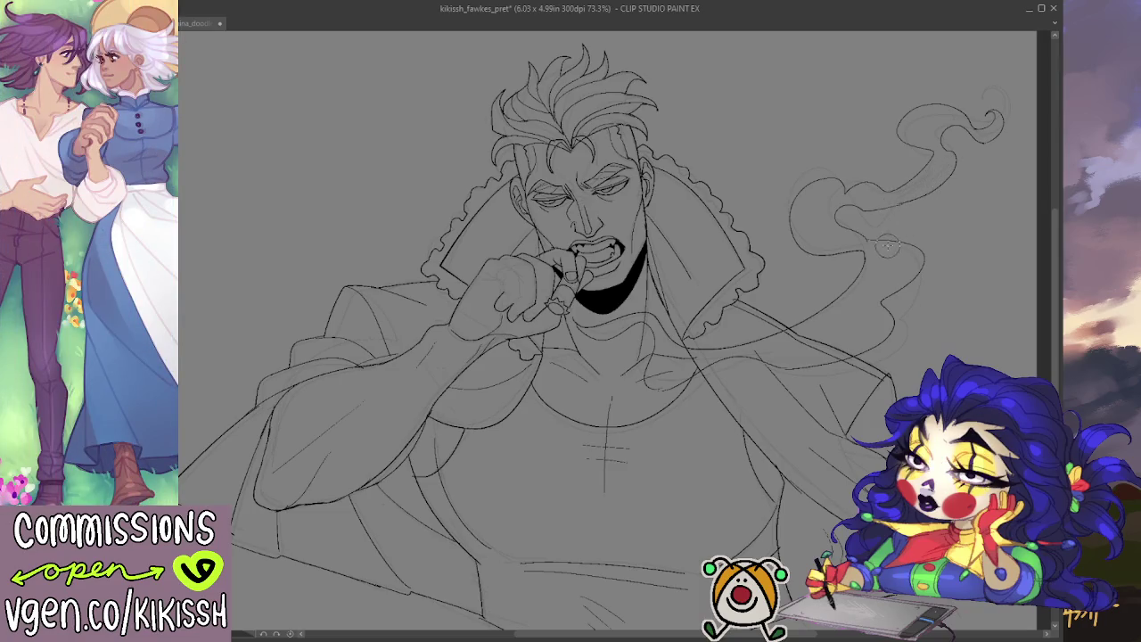
pyautogui.moveTo(903, 284); pyautogui.dragTo(911, 261)
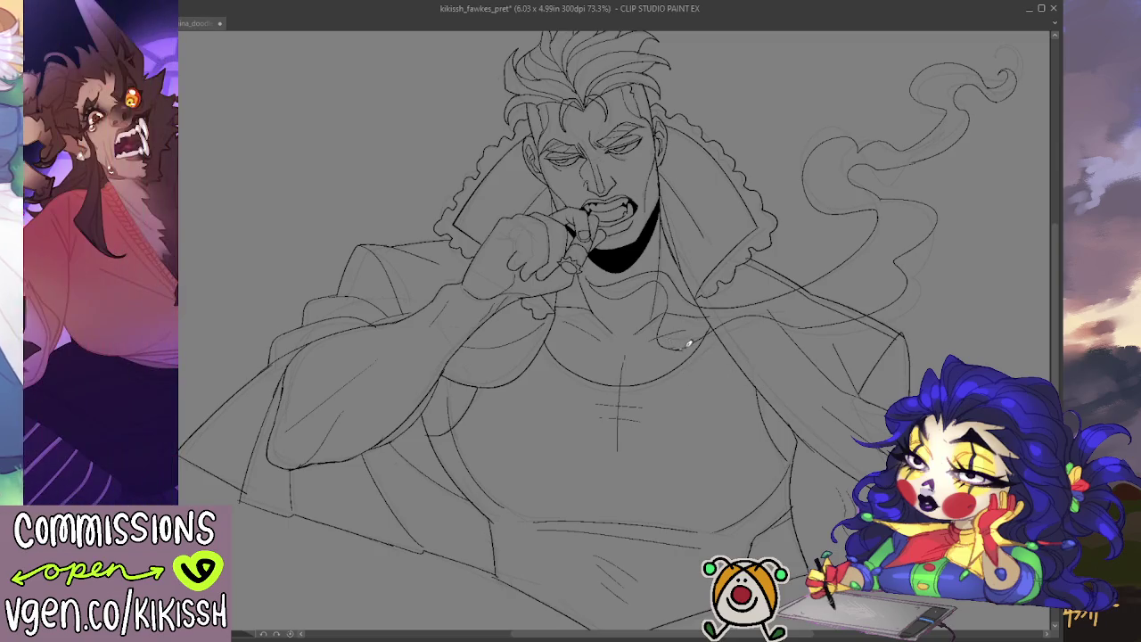
# - Sketch faint guide marks beside the chest and draw a curl inside the smoke
pyautogui.moveTo(676, 333); pyautogui.dragTo(671, 312)
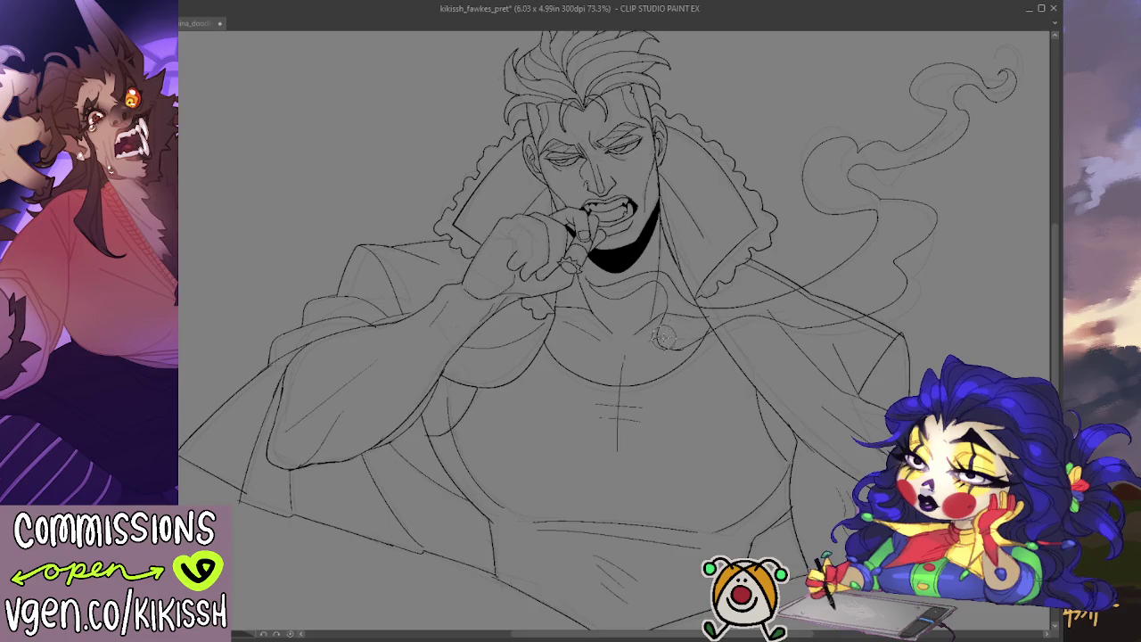
pyautogui.moveTo(706, 314); pyautogui.dragTo(731, 315)
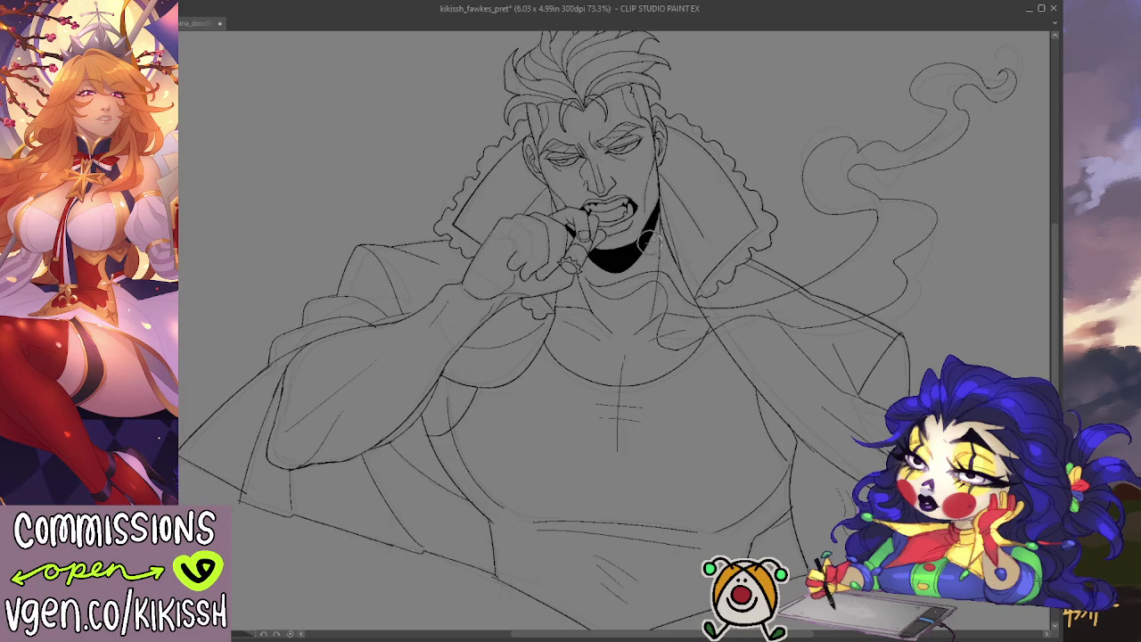
pyautogui.moveTo(704, 258)
pyautogui.mouseDown()
pyautogui.moveTo(735, 284)
pyautogui.moveTo(669, 281)
pyautogui.moveTo(674, 271)
pyautogui.mouseUp()
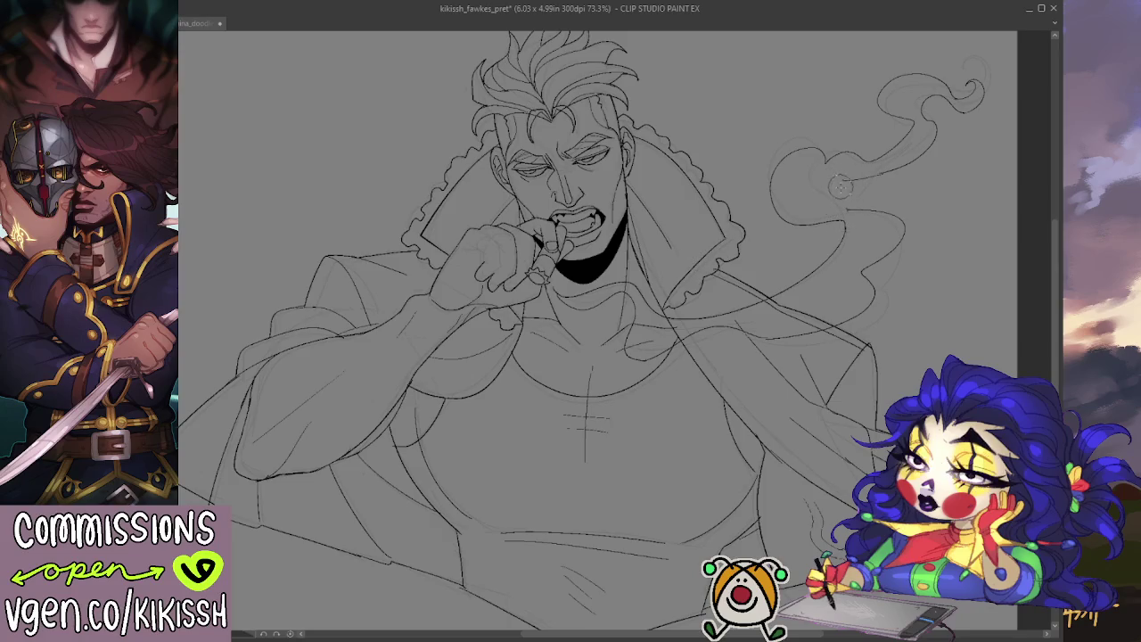
pyautogui.moveTo(847, 178); pyautogui.dragTo(862, 205)
# - Select the whole figure and smoke silhouette
pyautogui.moveTo(748, 297)
pyautogui.mouseDown()
pyautogui.moveTo(848, 314)
pyautogui.moveTo(754, 323)
pyautogui.moveTo(793, 344)
pyautogui.moveTo(814, 339)
pyautogui.mouseUp()
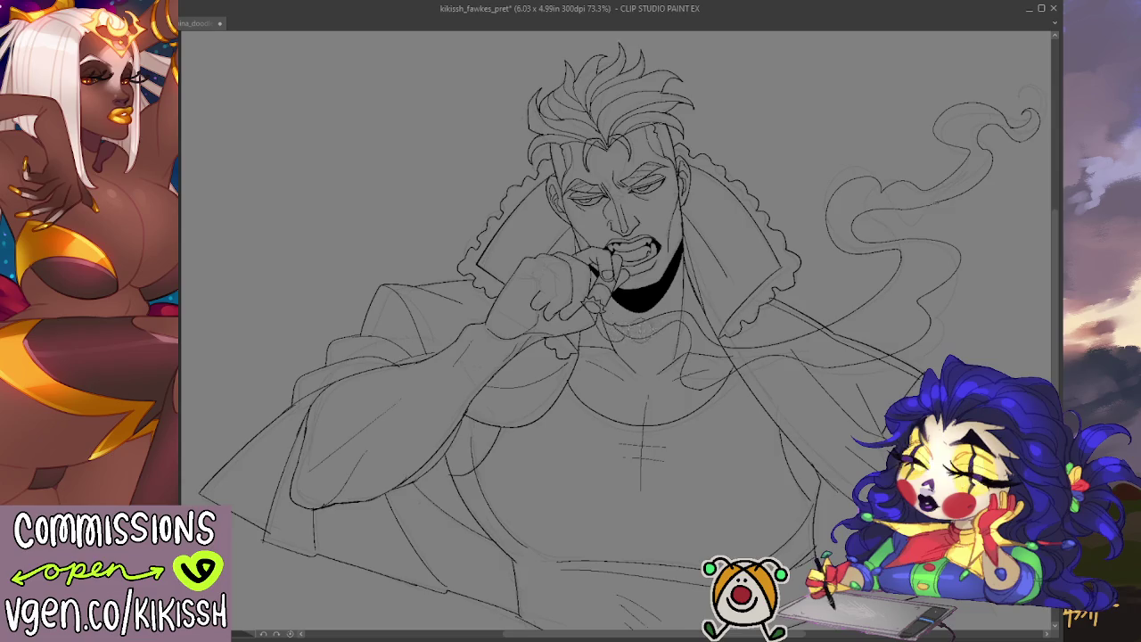
pyautogui.moveTo(699, 269); pyautogui.dragTo(692, 261)
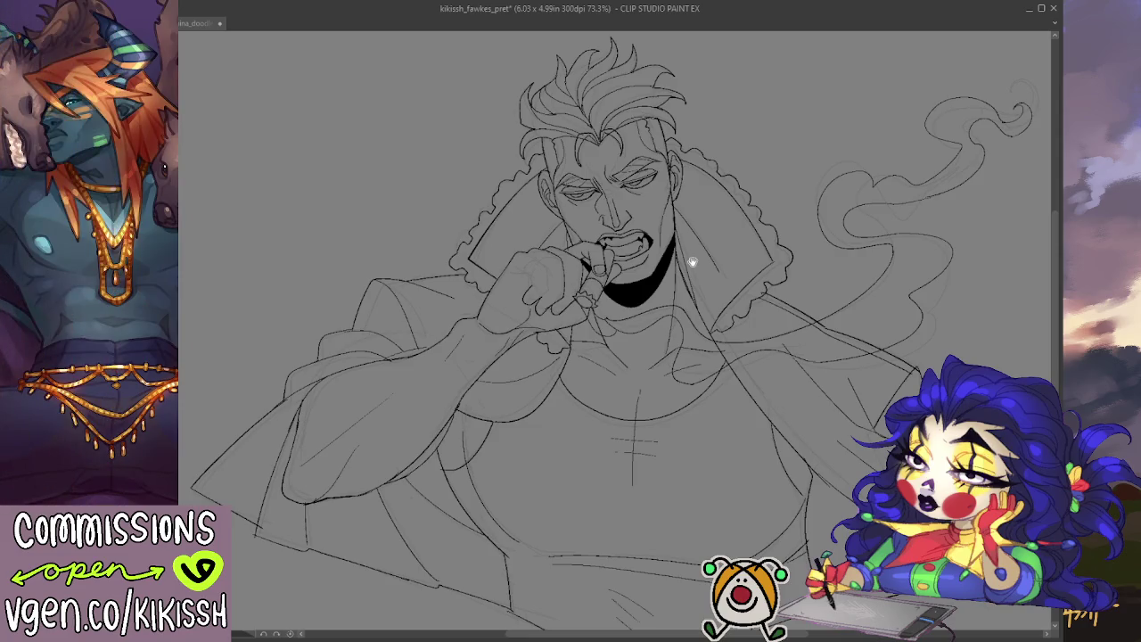
pyautogui.moveTo(693, 262); pyautogui.dragTo(659, 262)
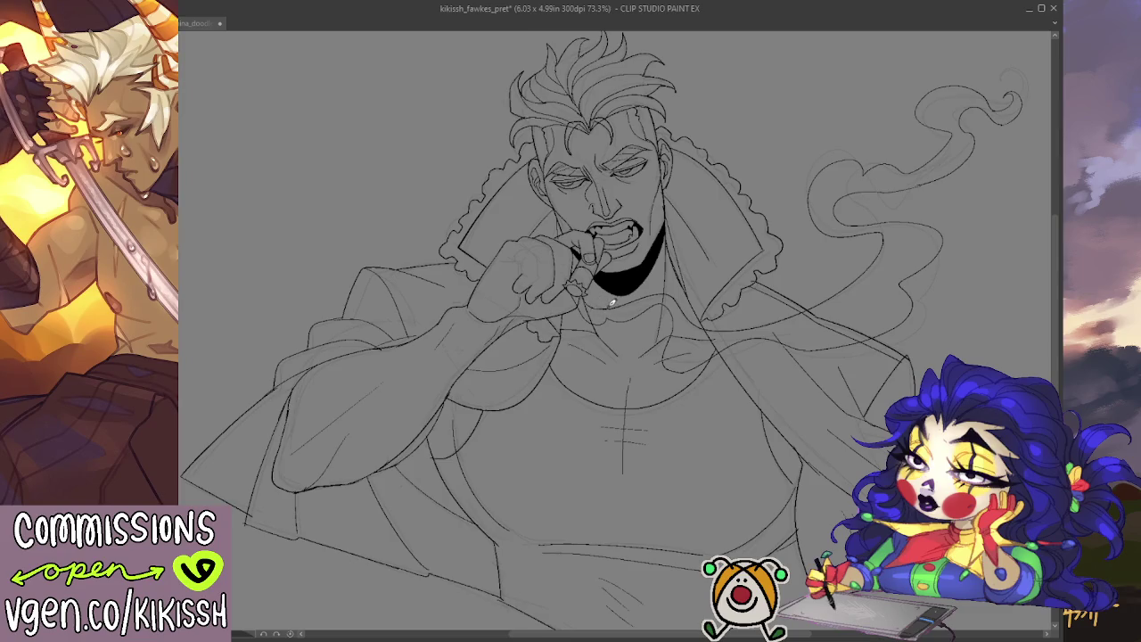
pyautogui.scroll(-1, 687, 259)
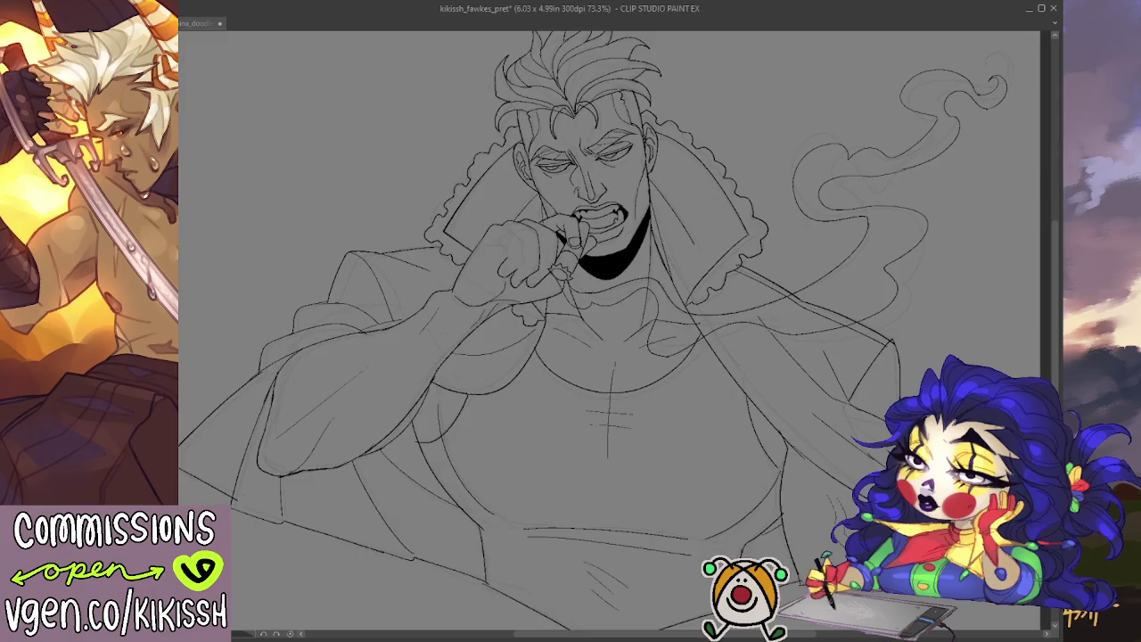
pyautogui.click(917, 235)
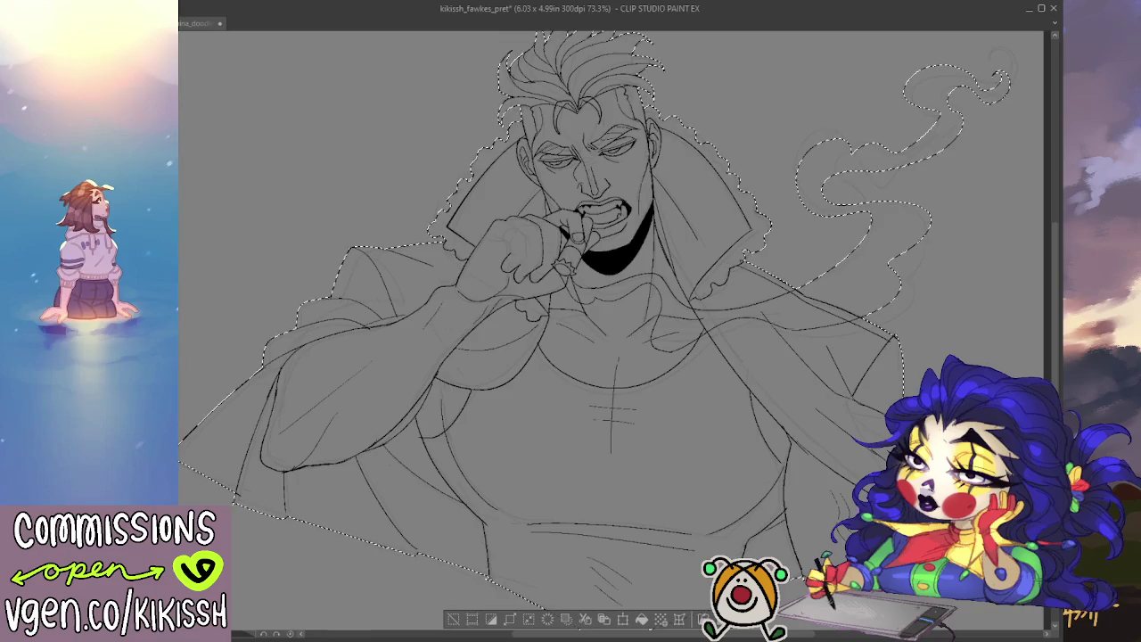
# - Fill the selected figure and smoke with flat light grey, deselect, and zoom in
pyautogui.click(641, 619)
pyautogui.hotkey('ctrl', 'd')
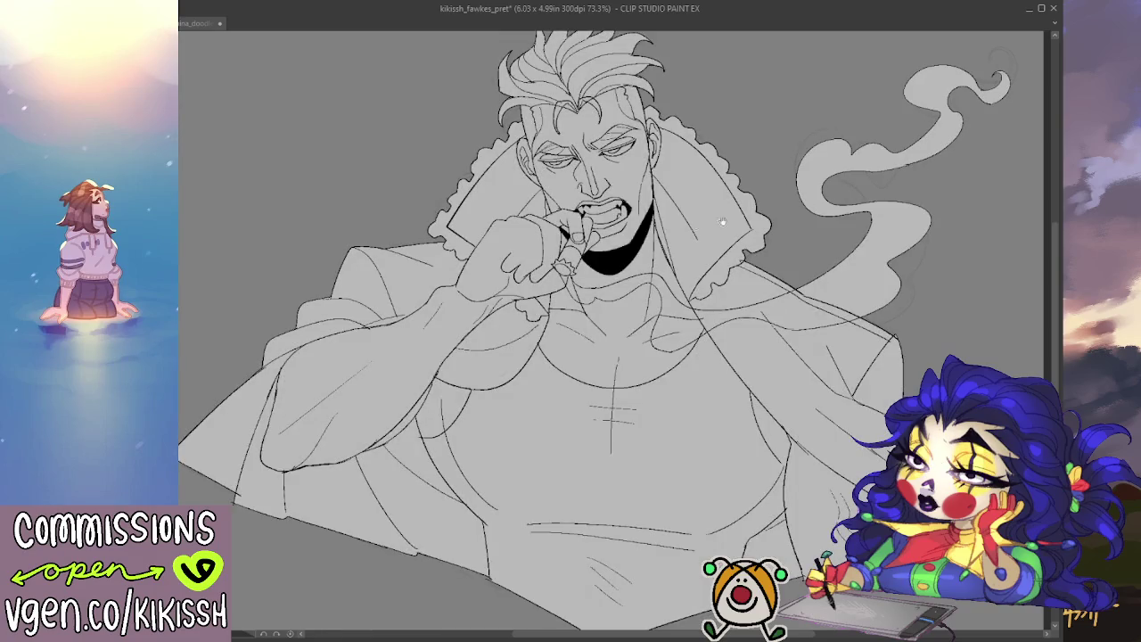
pyautogui.moveTo(722, 221); pyautogui.dragTo(683, 239)
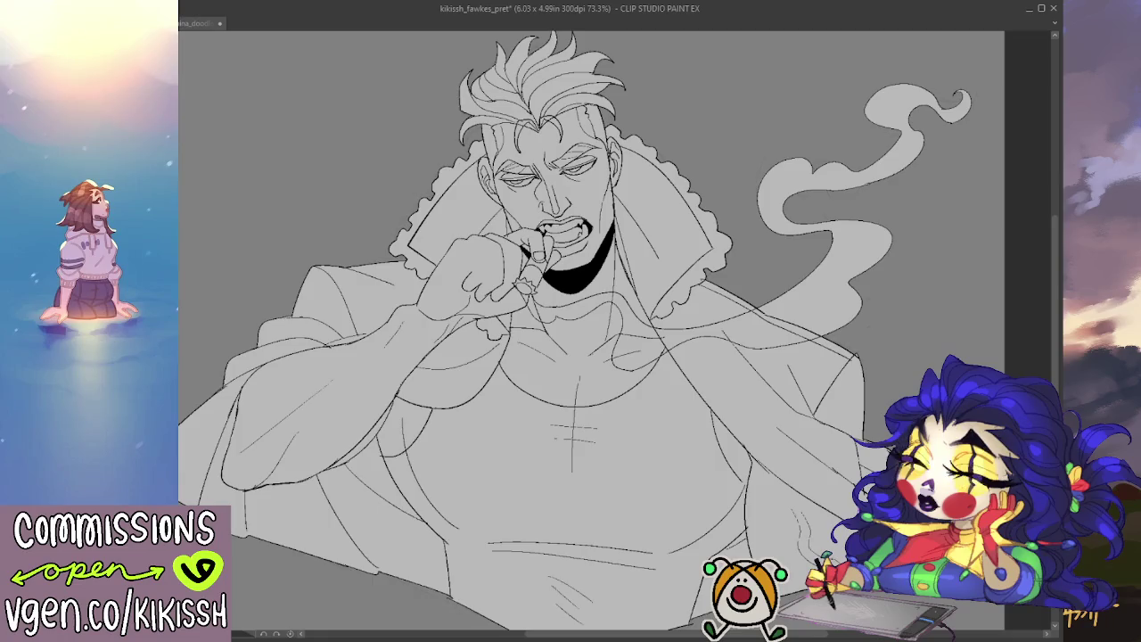
pyautogui.moveTo(498, 393); pyautogui.dragTo(505, 412)
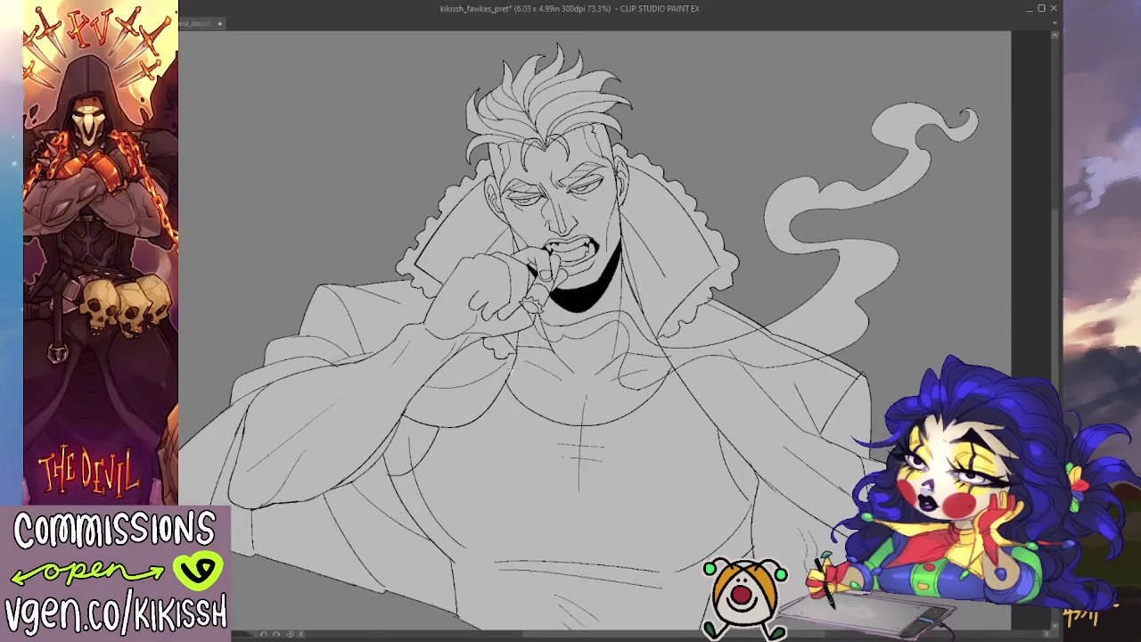
pyautogui.scroll(1, 498, 300)
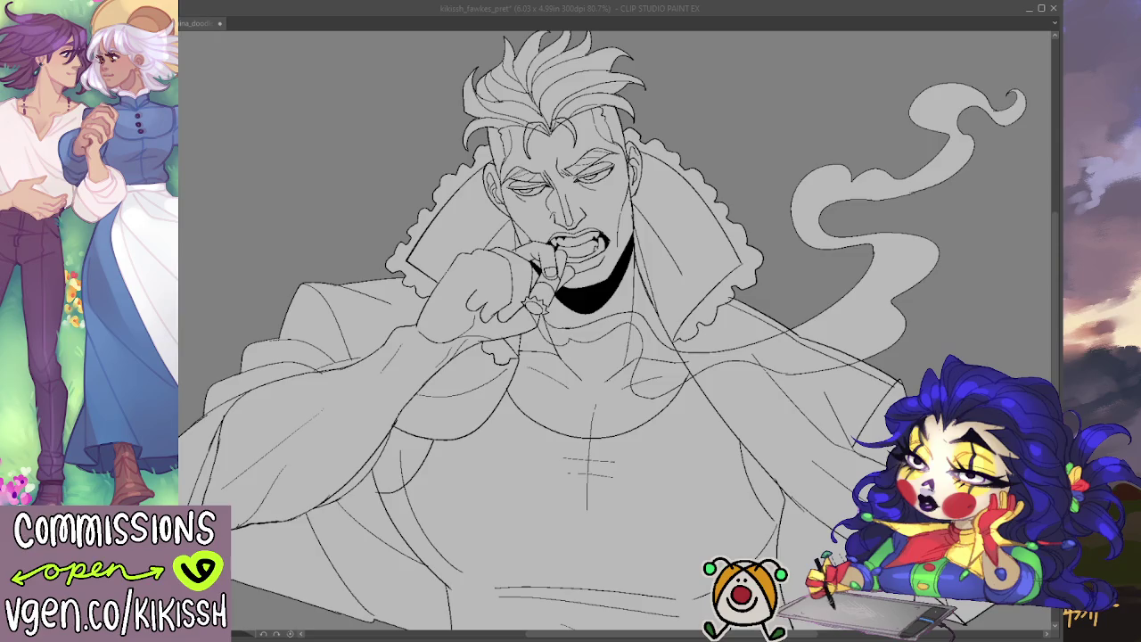
pyautogui.scroll(-1, 615, 330)
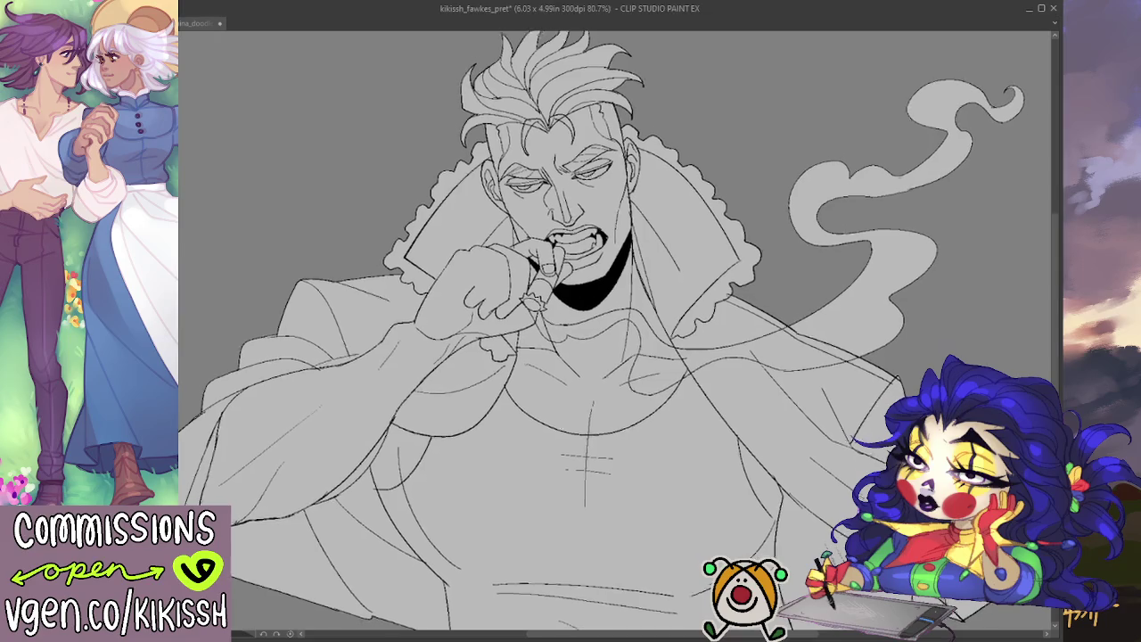
pyautogui.scroll(-2, 615, 330)
pyautogui.scroll(-1, 615, 330)
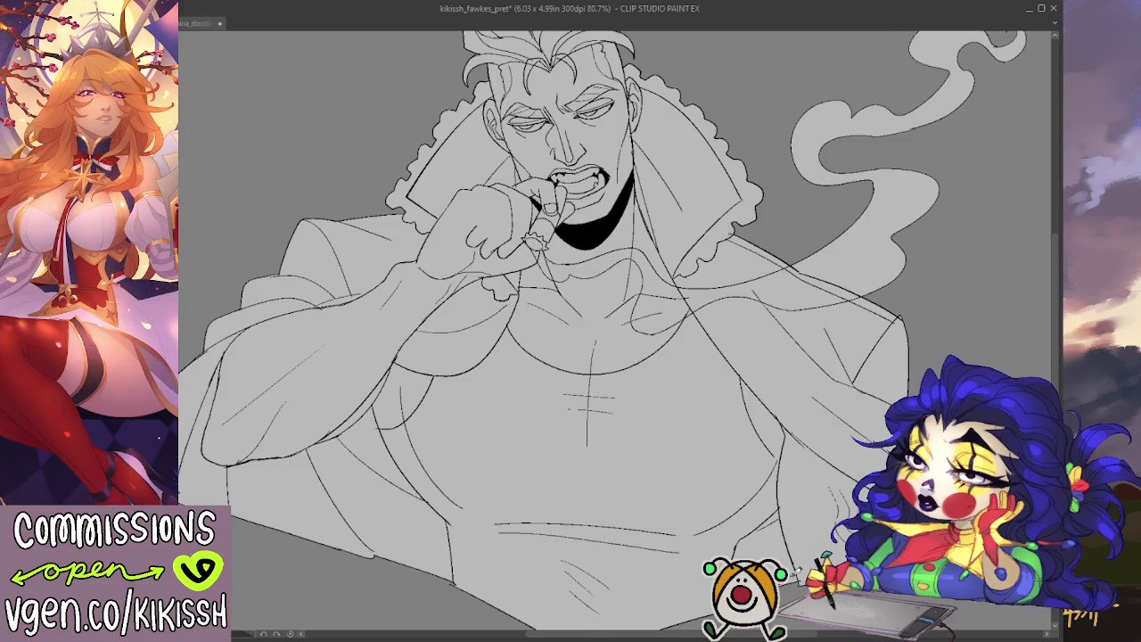
pyautogui.moveTo(805, 401); pyautogui.dragTo(831, 450)
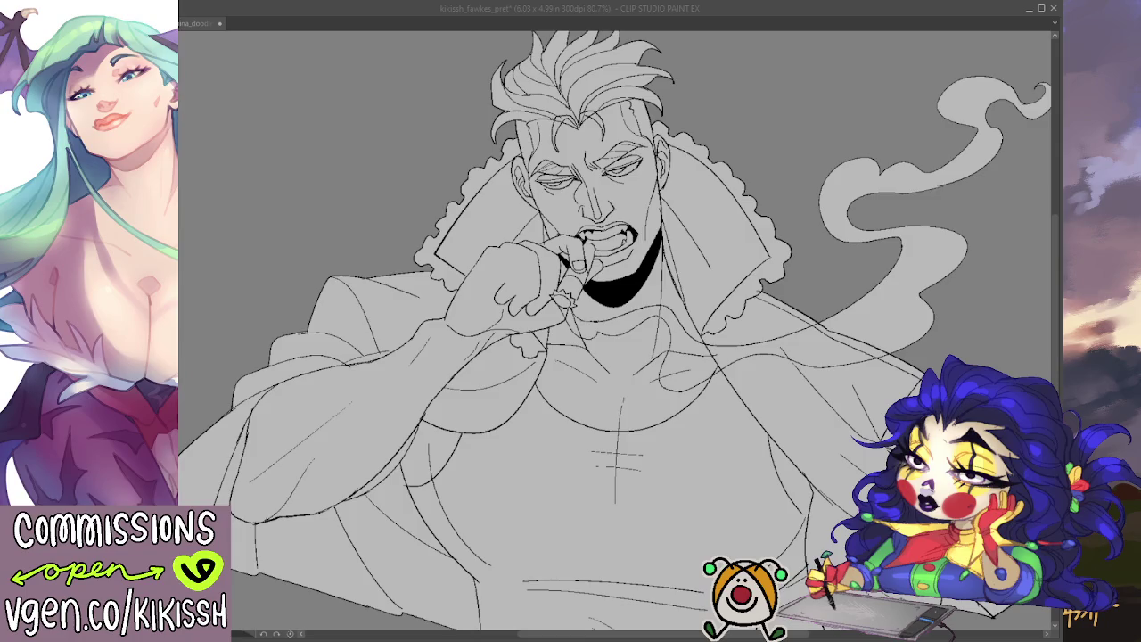
pyautogui.hotkey('alt', 'Tab')
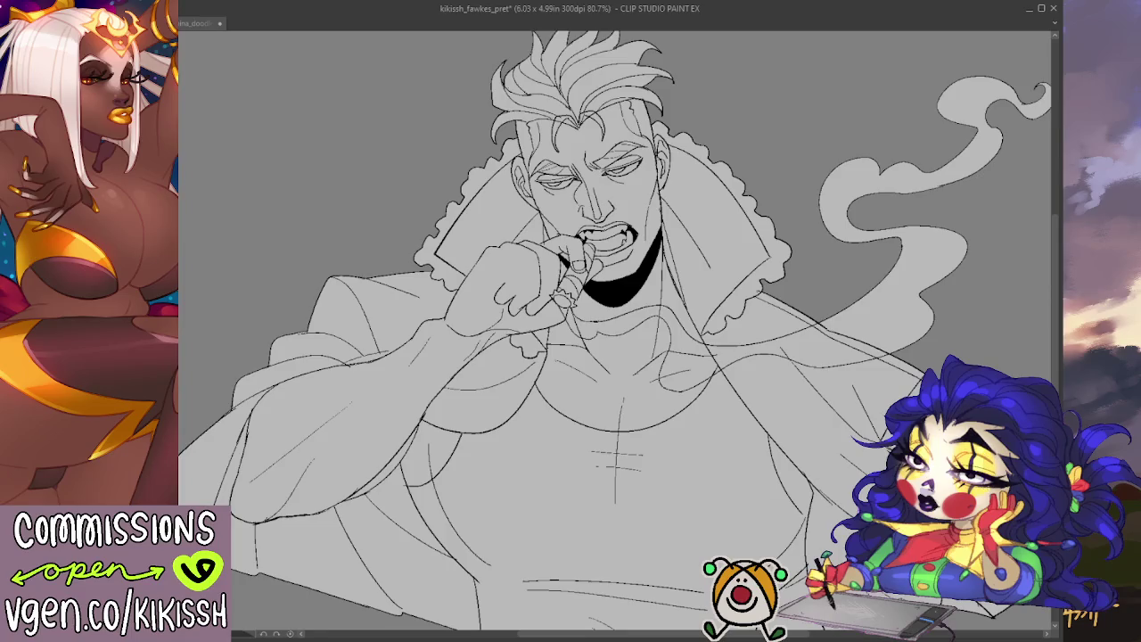
pyautogui.moveTo(805, 283); pyautogui.dragTo(801, 302)
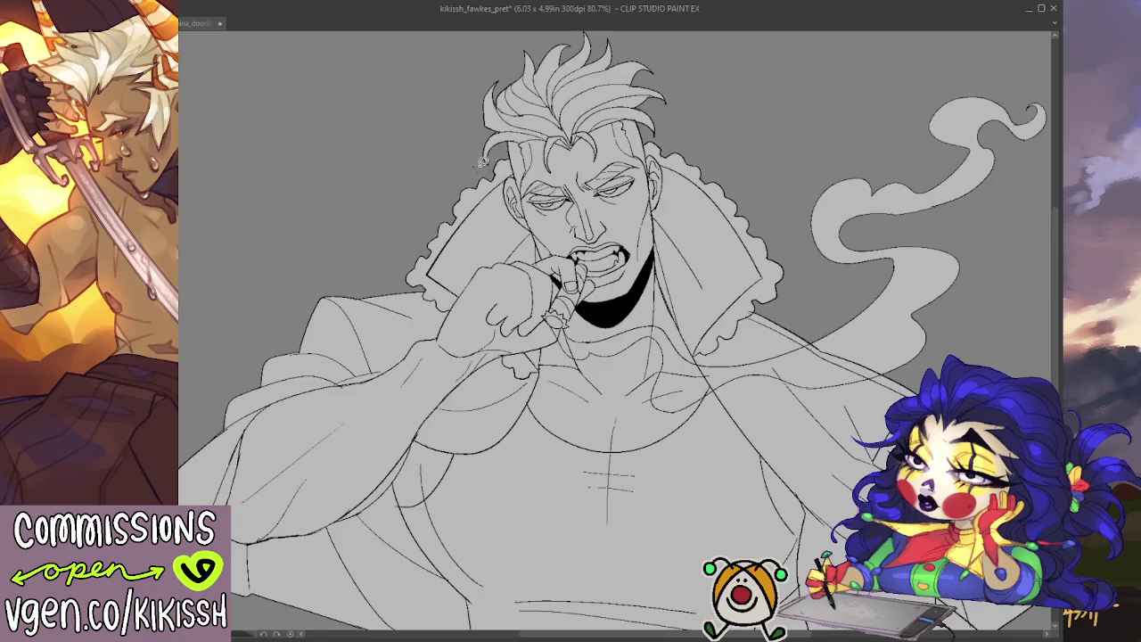
pyautogui.moveTo(571, 157)
pyautogui.mouseDown()
pyautogui.moveTo(588, 162)
pyautogui.moveTo(635, 124)
pyautogui.moveTo(647, 132)
pyautogui.mouseUp()
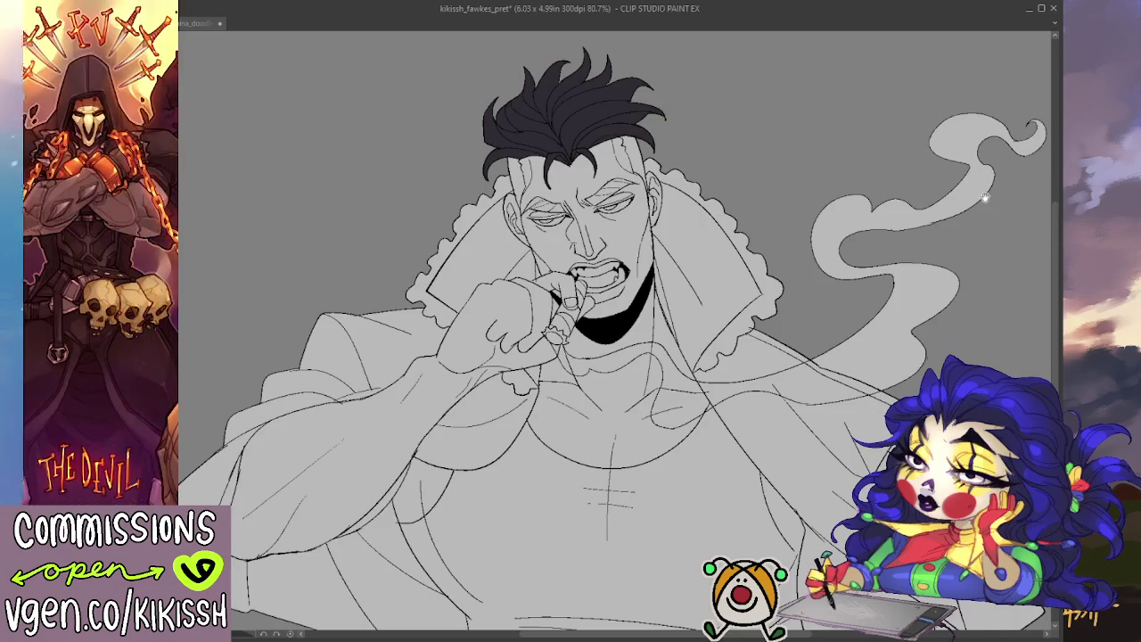
# - Colour the shaved strips at both temples brownish grey beneath the dark hair
pyautogui.moveTo(615, 356); pyautogui.dragTo(622, 342)
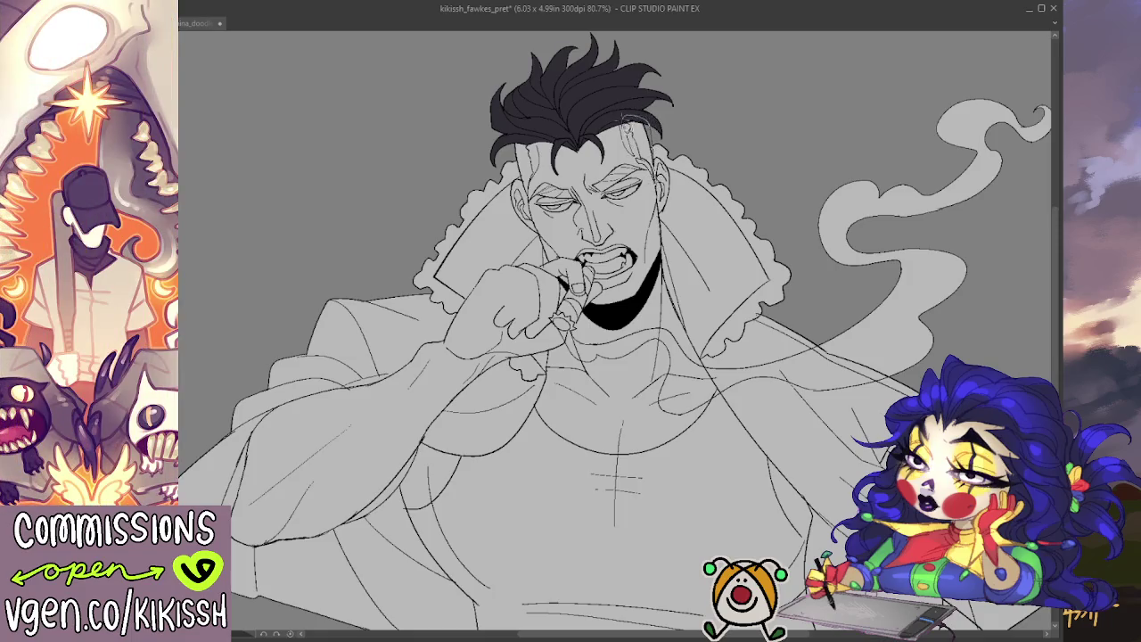
pyautogui.moveTo(639, 123); pyautogui.dragTo(648, 169)
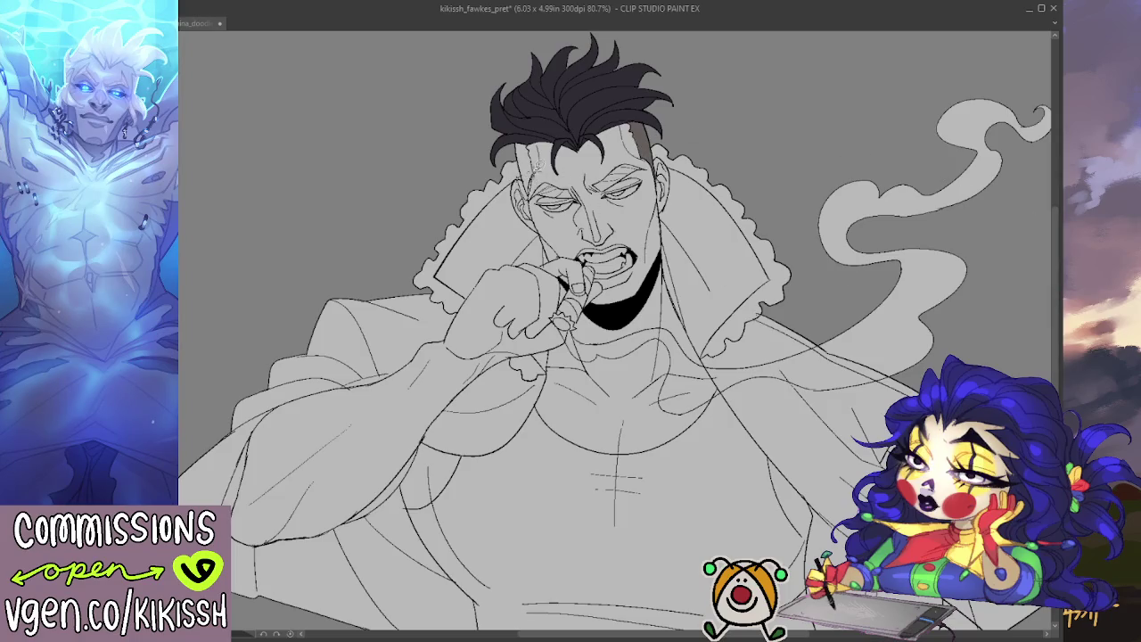
pyautogui.moveTo(517, 136); pyautogui.dragTo(528, 187)
pyautogui.scroll(-2, 603, 216)
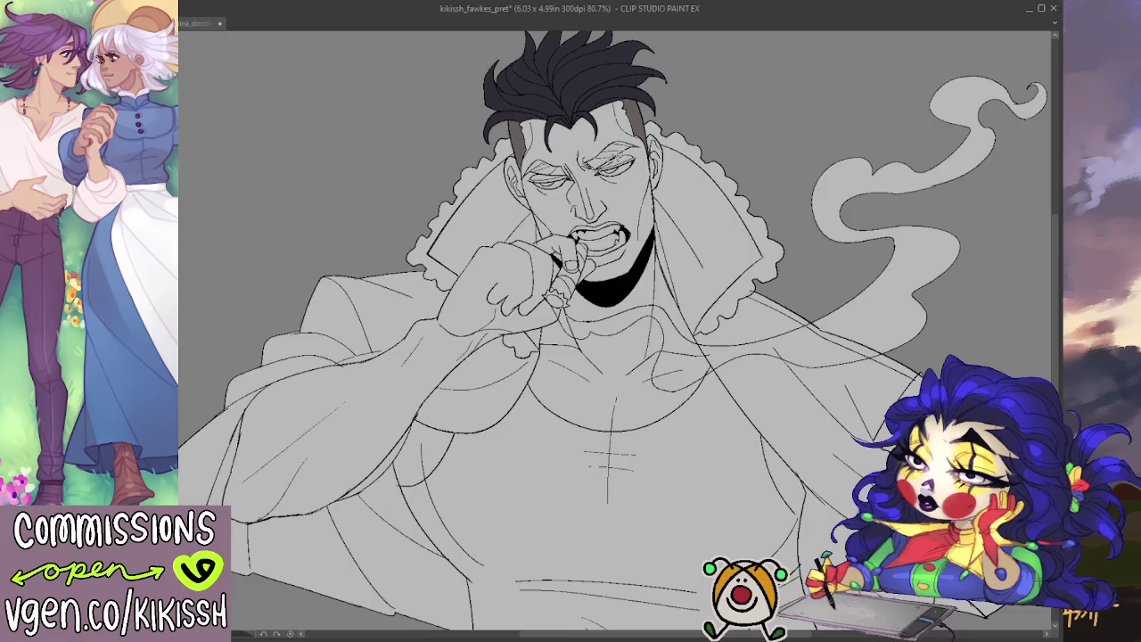
# - Give the first eye a thick dark eyebrow and a heavier eyelid line
pyautogui.moveTo(628, 133)
pyautogui.mouseDown()
pyautogui.moveTo(584, 156)
pyautogui.moveTo(631, 157)
pyautogui.mouseUp()
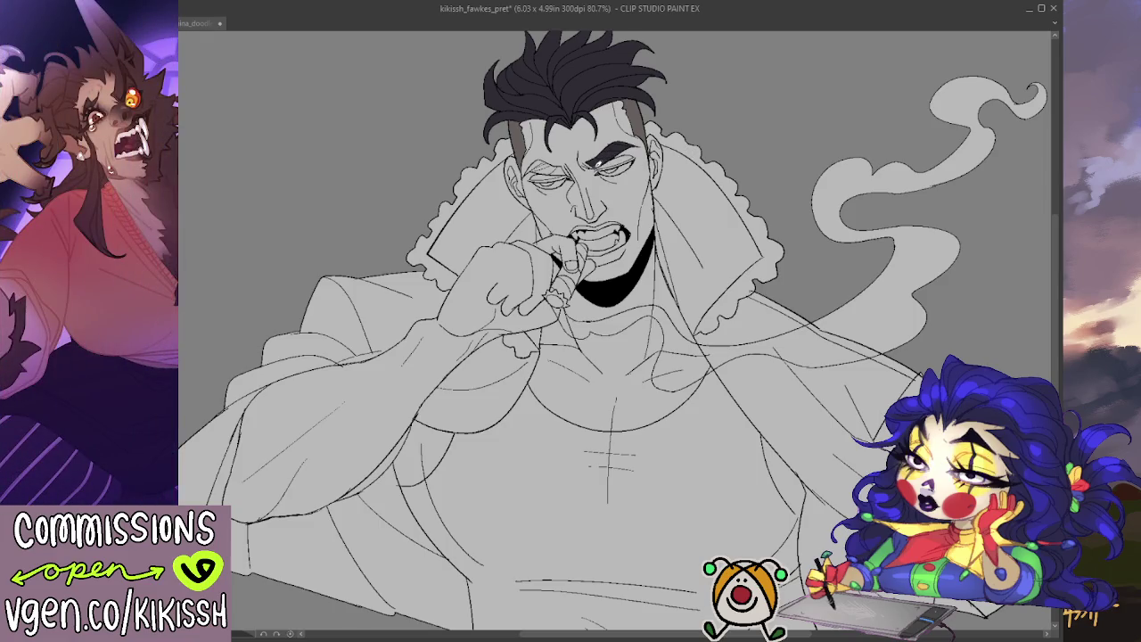
pyautogui.moveTo(628, 135); pyautogui.dragTo(593, 147)
pyautogui.moveTo(570, 178)
pyautogui.mouseDown()
pyautogui.moveTo(544, 171)
pyautogui.moveTo(553, 178)
pyautogui.moveTo(576, 155)
pyautogui.mouseUp()
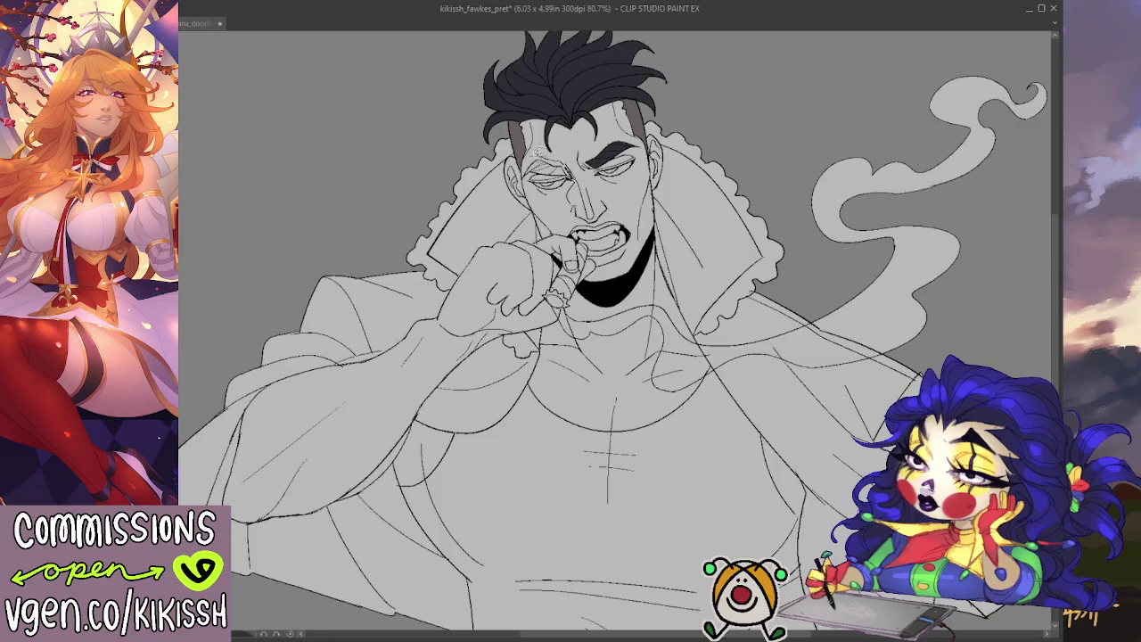
pyautogui.moveTo(521, 178); pyautogui.dragTo(574, 157)
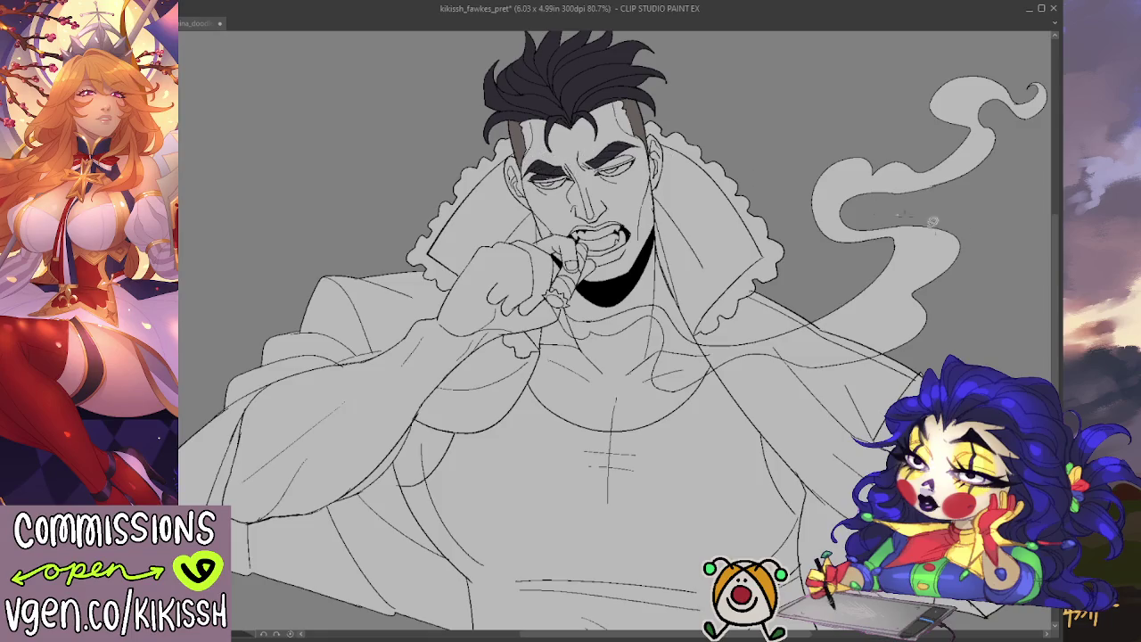
pyautogui.moveTo(531, 166); pyautogui.dragTo(543, 189)
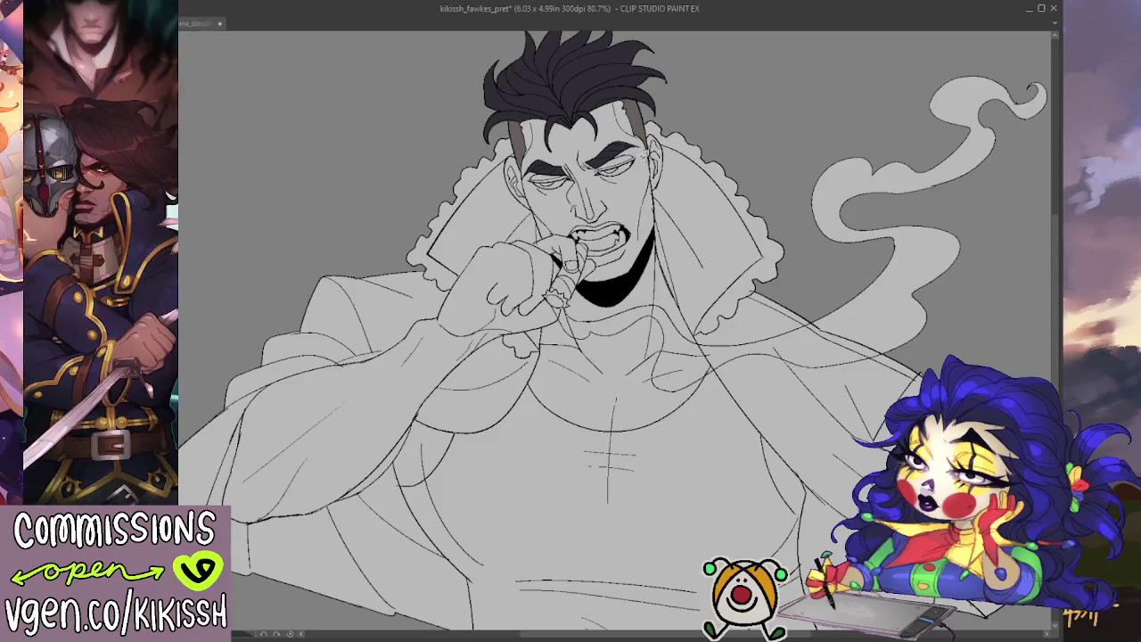
# - Redraw the other eye as a heavy half-closed lid, then pan down to the torso
pyautogui.moveTo(536, 184)
pyautogui.mouseDown()
pyautogui.moveTo(558, 174)
pyautogui.moveTo(565, 189)
pyautogui.moveTo(603, 169)
pyautogui.mouseUp()
pyautogui.moveTo(622, 170)
pyautogui.mouseDown()
pyautogui.moveTo(630, 178)
pyautogui.moveTo(627, 159)
pyautogui.moveTo(613, 160)
pyautogui.moveTo(629, 157)
pyautogui.moveTo(665, 176)
pyautogui.mouseUp()
pyautogui.moveTo(759, 258); pyautogui.dragTo(774, 240)
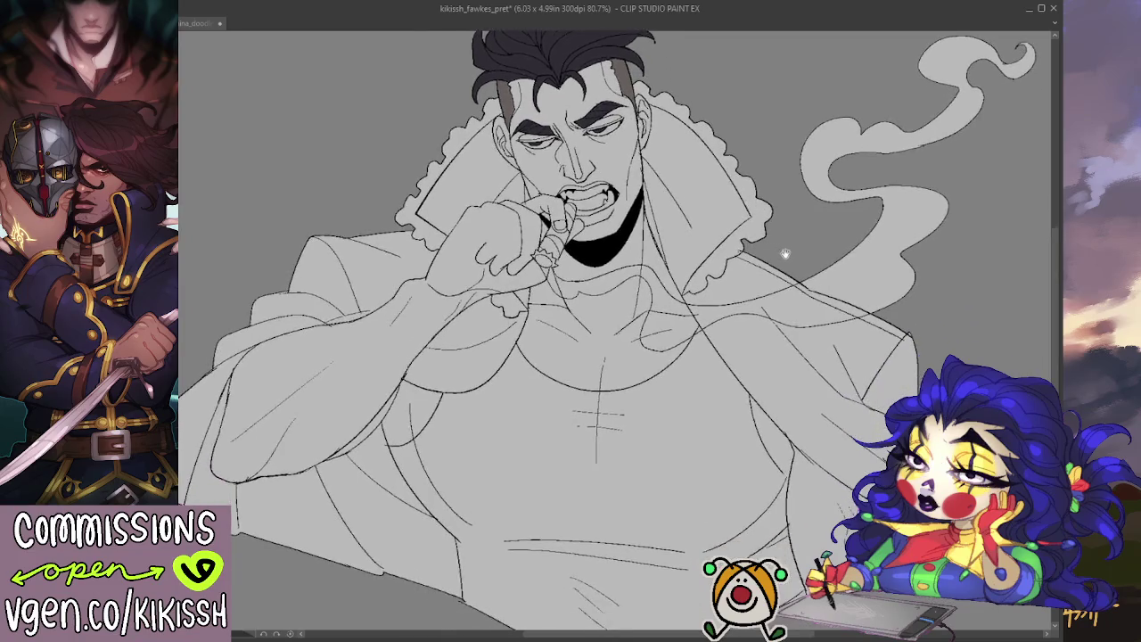
pyautogui.moveTo(439, 439)
pyautogui.mouseDown()
pyautogui.moveTo(466, 327)
pyautogui.moveTo(798, 446)
pyautogui.moveTo(831, 394)
pyautogui.mouseUp()
pyautogui.moveTo(813, 337); pyautogui.dragTo(747, 204)
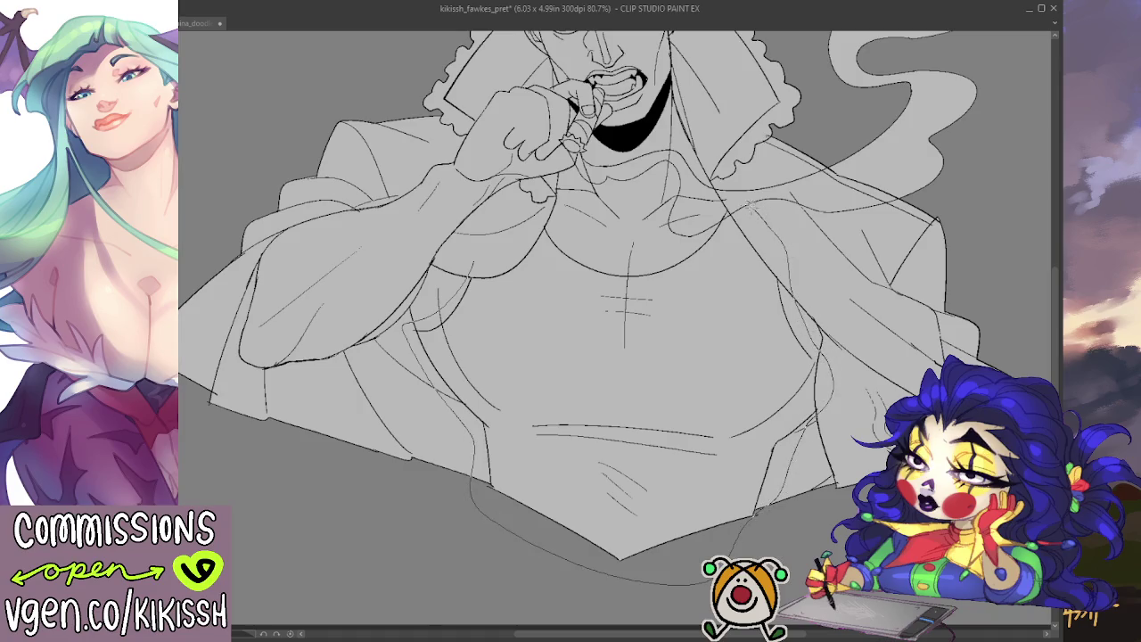
# - Remove the stray torso curves and fill the tank top flat dark grey
pyautogui.hotkey('ctrl', 'z')
pyautogui.hotkey('ctrl', 'z')
pyautogui.hotkey('ctrl', 'z')
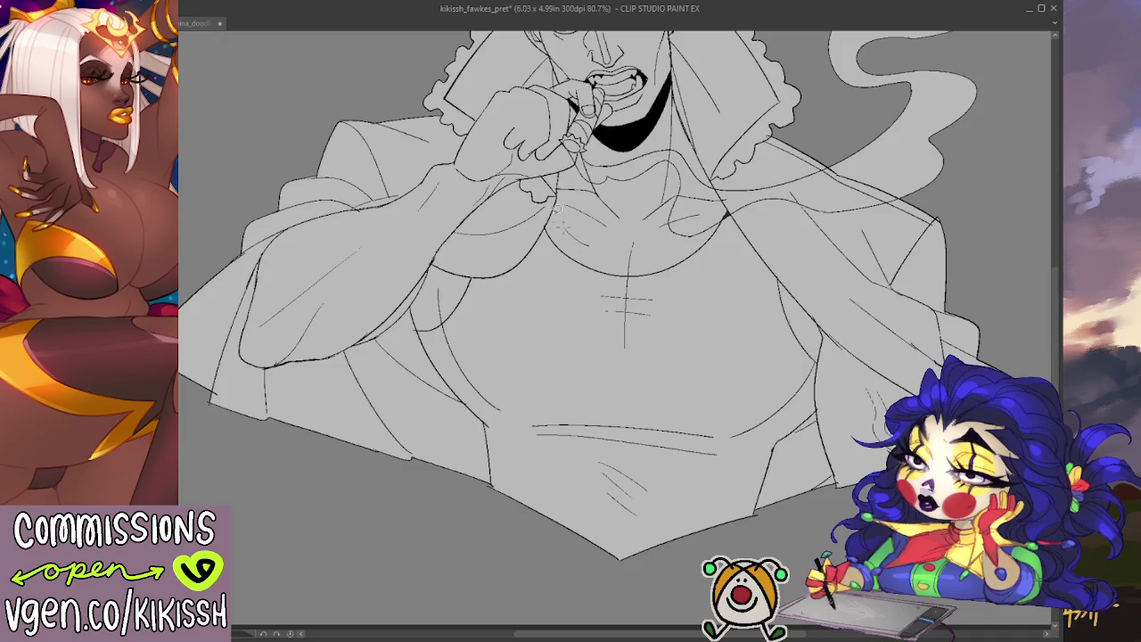
pyautogui.moveTo(408, 306)
pyautogui.mouseDown()
pyautogui.moveTo(417, 360)
pyautogui.moveTo(819, 417)
pyautogui.mouseUp()
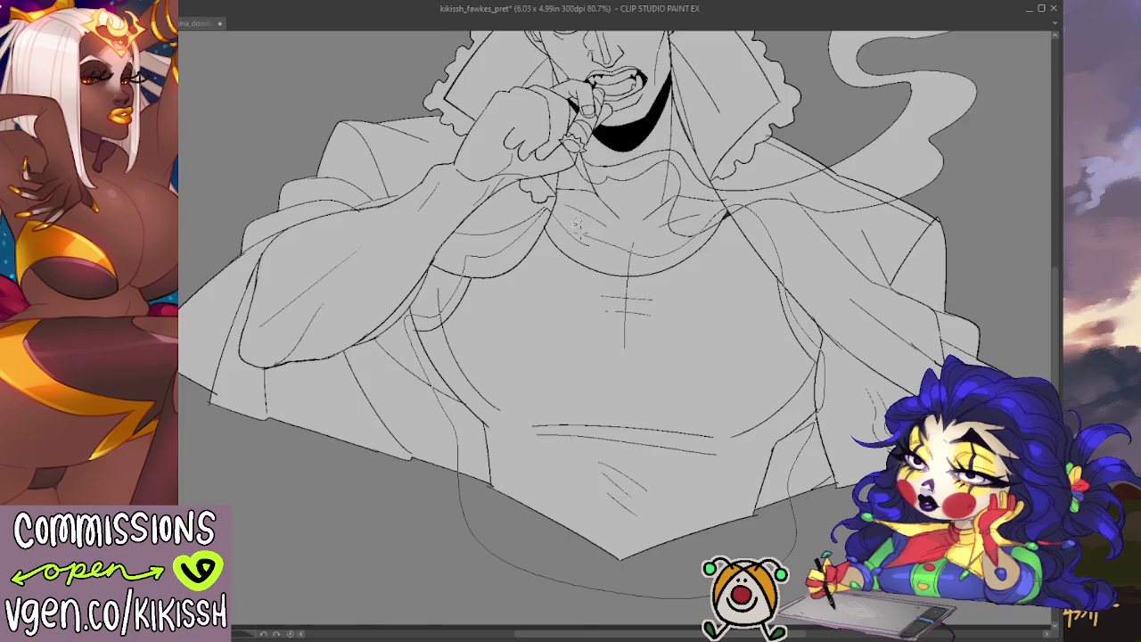
pyautogui.moveTo(791, 302); pyautogui.dragTo(575, 225)
pyautogui.scroll(3, 733, 271)
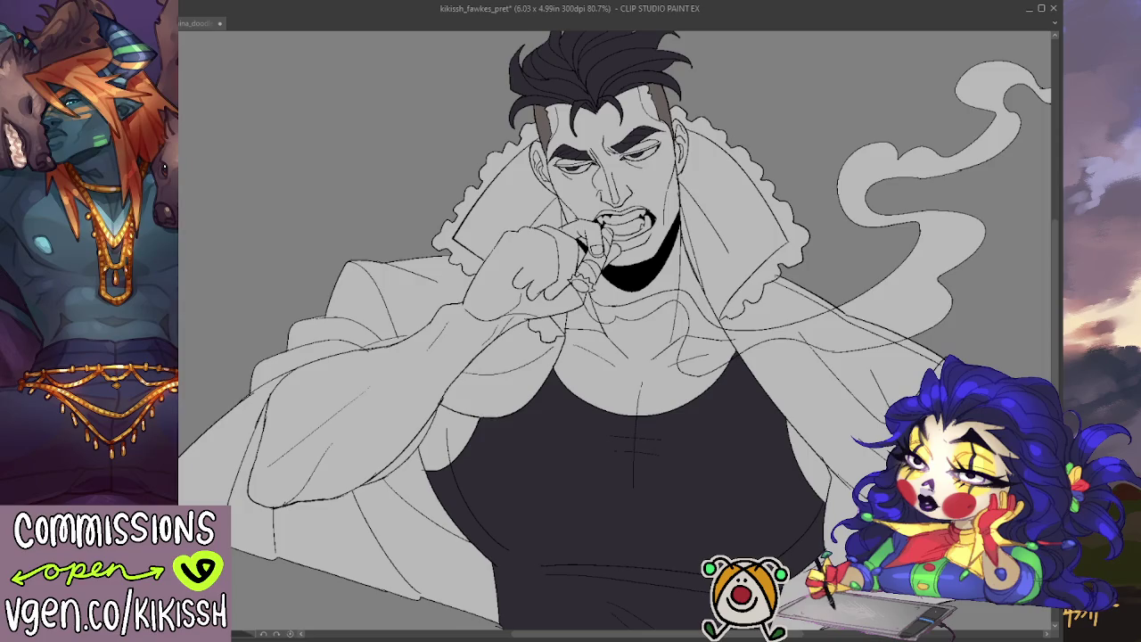
pyautogui.scroll(2, 606, 301)
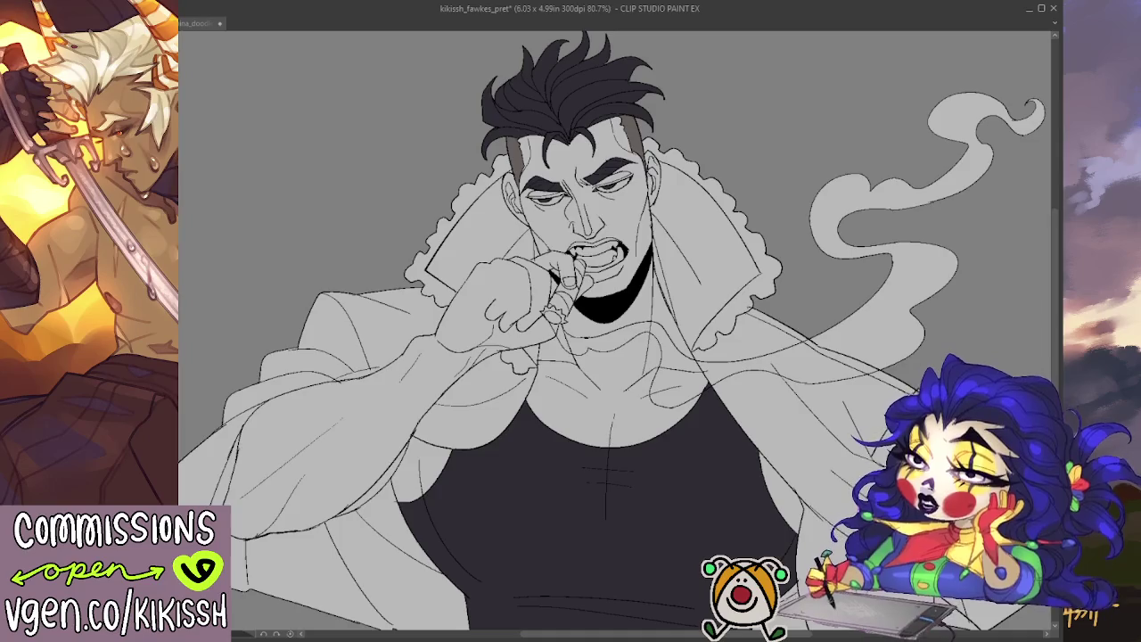
# - Undo the last two changes and add a short ink line near the cigar hand
pyautogui.hotkey('ctrl', 'z')
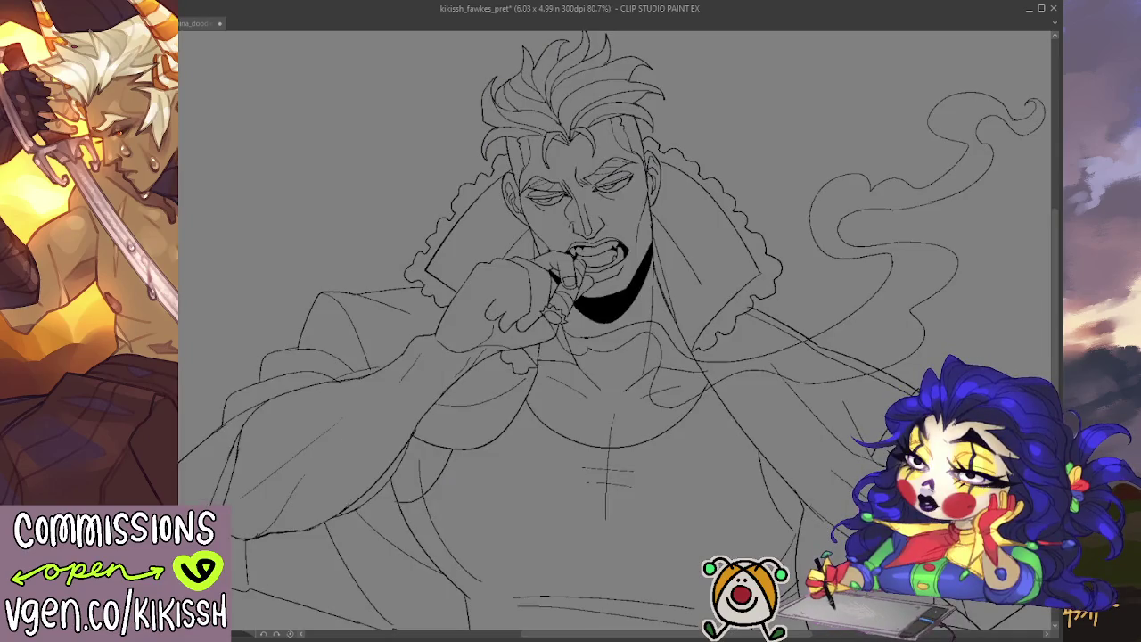
pyautogui.hotkey('ctrl', 'z')
pyautogui.scroll(2, 533, 269)
pyautogui.scroll(2, 533, 269)
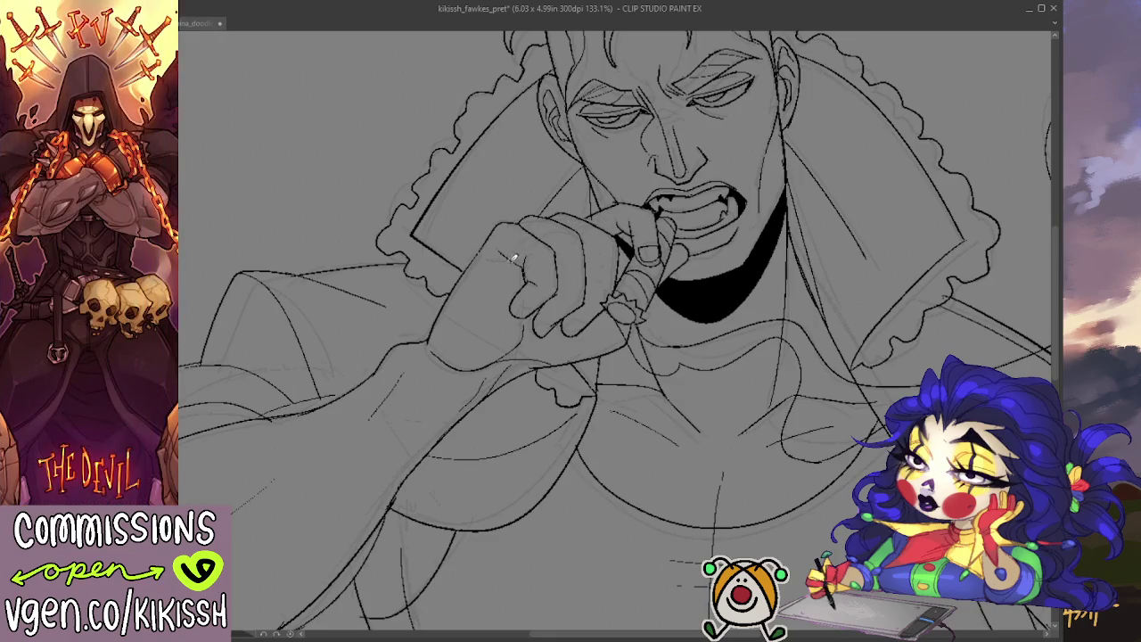
pyautogui.moveTo(486, 259); pyautogui.dragTo(519, 258)
pyautogui.moveTo(476, 428); pyautogui.dragTo(469, 382)
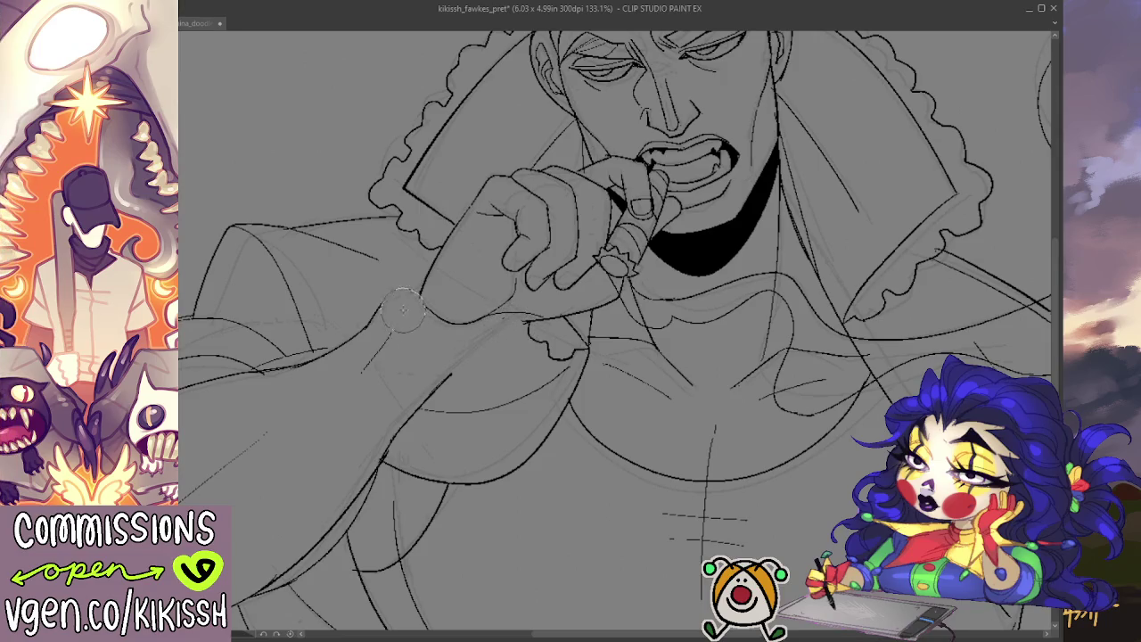
# - Redraw the curved sleeve line below the wrist and the cuff, darkening its lower curve
pyautogui.moveTo(379, 322); pyautogui.dragTo(446, 374)
pyautogui.hotkey('ctrl', 'z')
pyautogui.moveTo(374, 308); pyautogui.dragTo(445, 375)
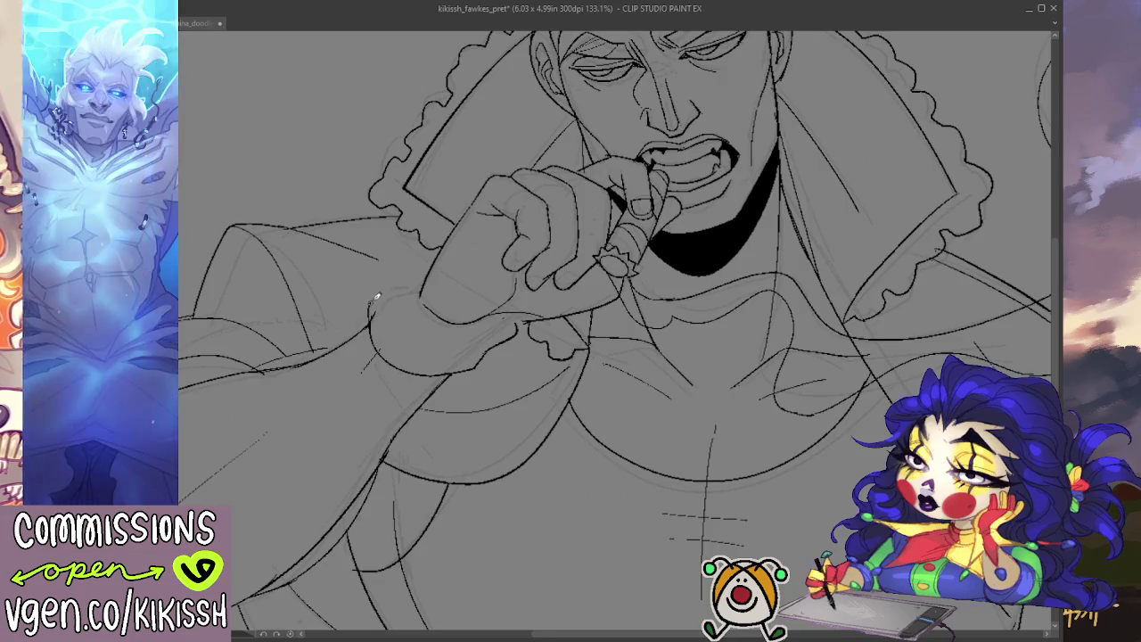
pyautogui.moveTo(432, 266)
pyautogui.mouseDown()
pyautogui.moveTo(369, 300)
pyautogui.moveTo(400, 275)
pyautogui.mouseUp()
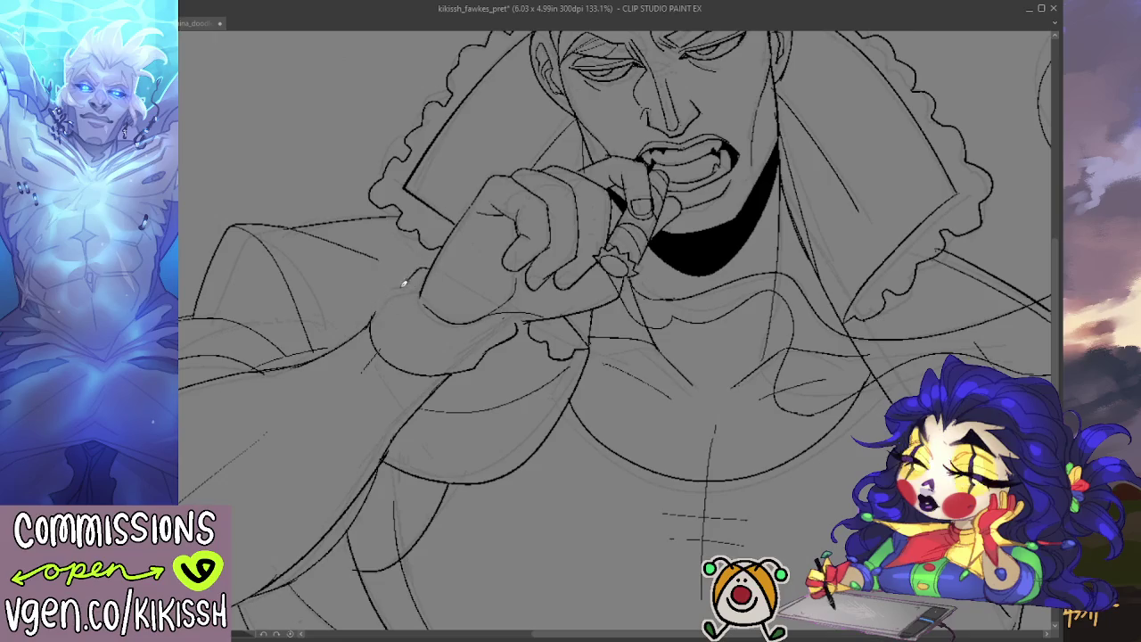
pyautogui.moveTo(374, 313); pyautogui.dragTo(396, 342)
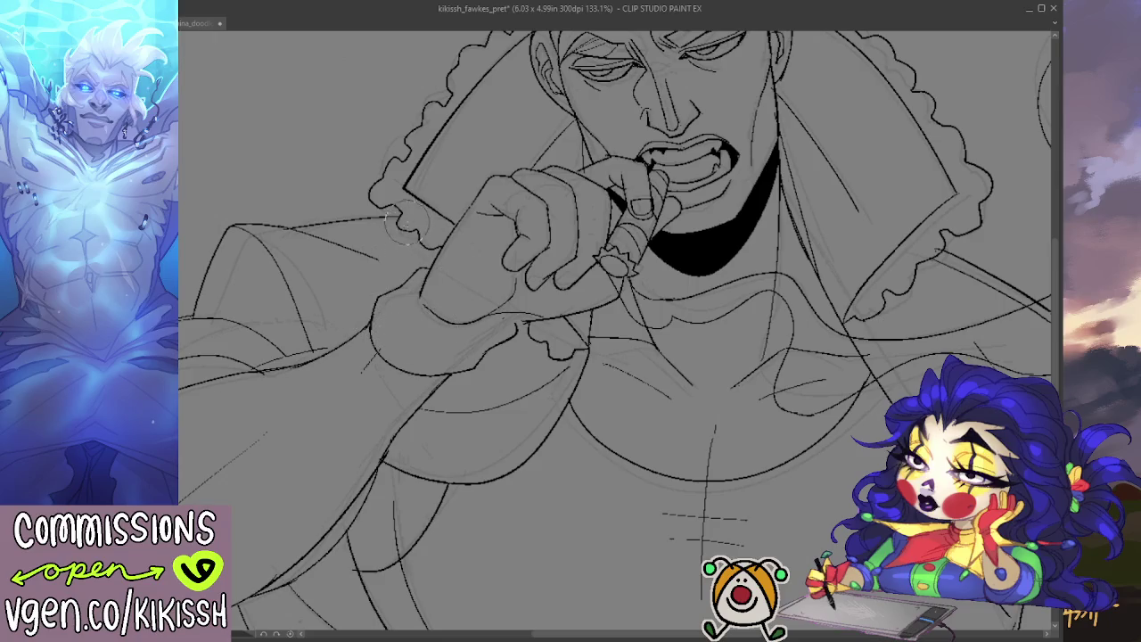
pyautogui.scroll(-3, 396, 230)
pyautogui.moveTo(609, 191); pyautogui.dragTo(627, 272)
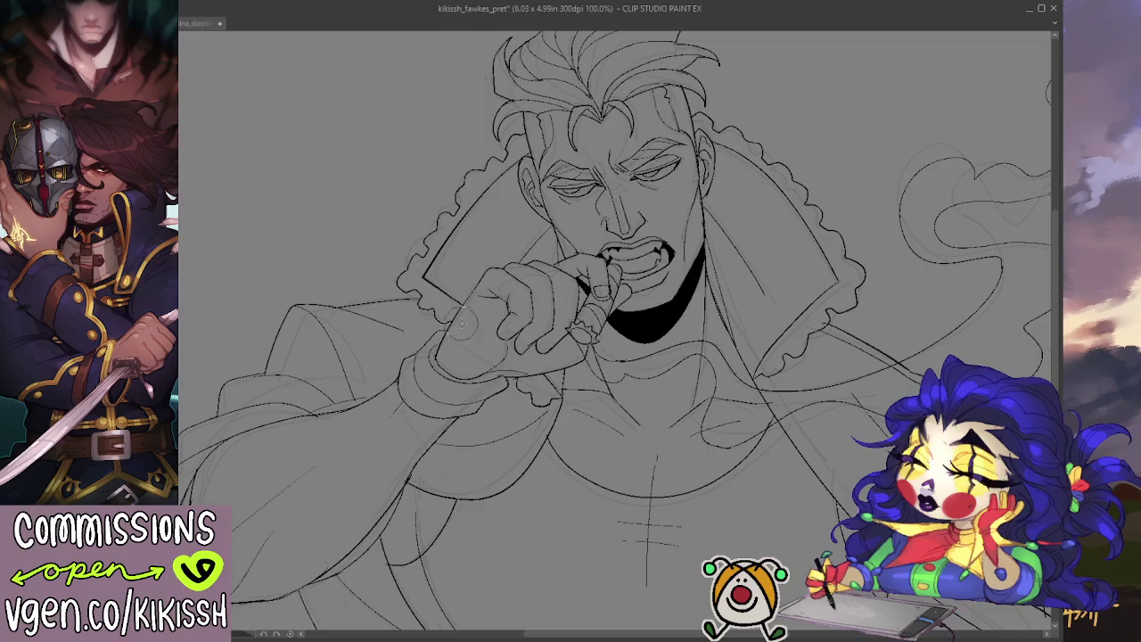
pyautogui.moveTo(615, 330); pyautogui.dragTo(592, 307)
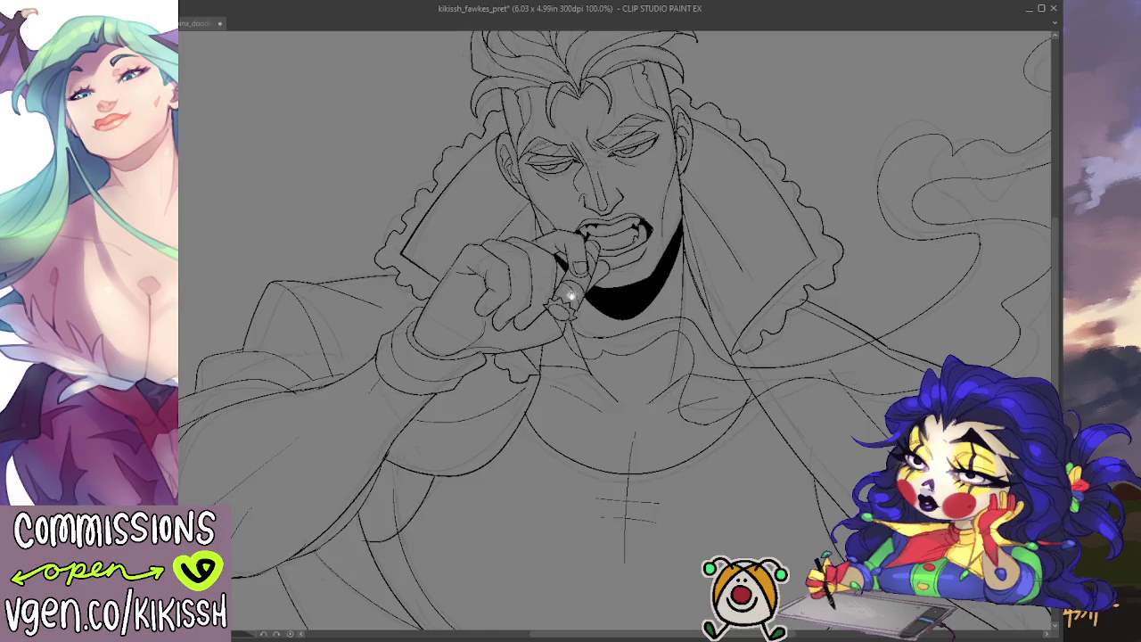
pyautogui.scroll(-1, 545, 289)
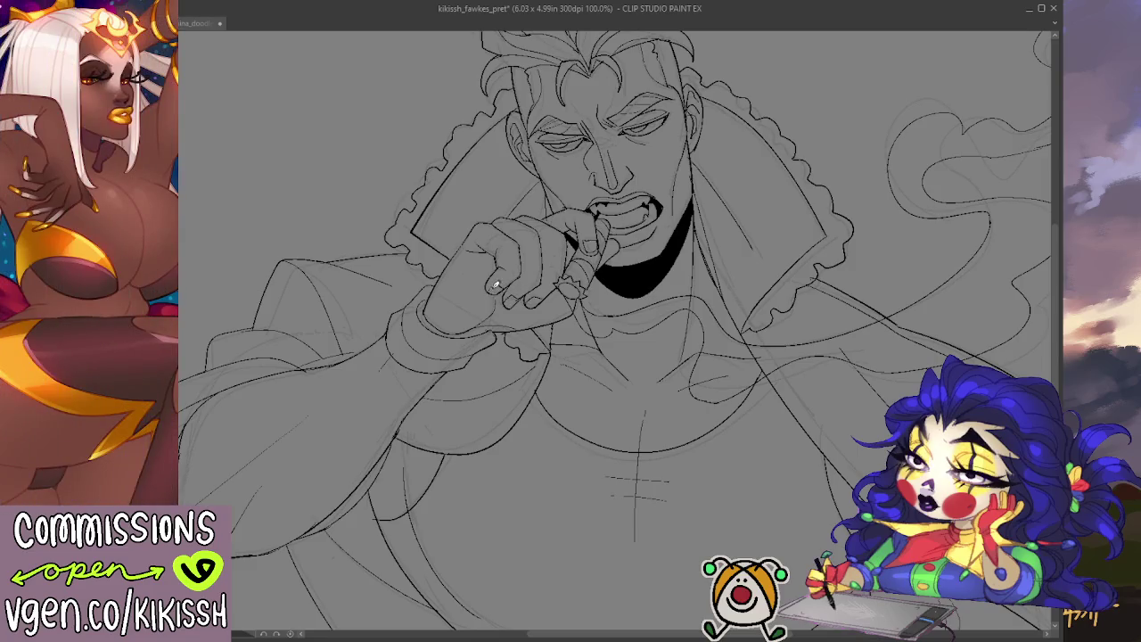
pyautogui.moveTo(581, 261); pyautogui.dragTo(549, 321)
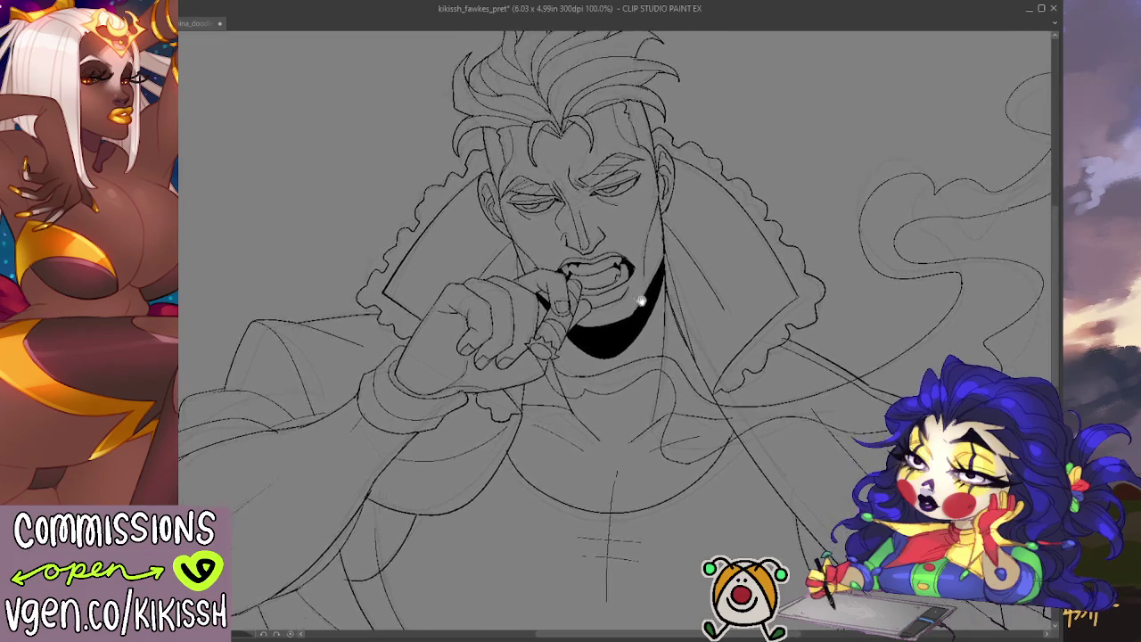
pyautogui.scroll(-1, 643, 194)
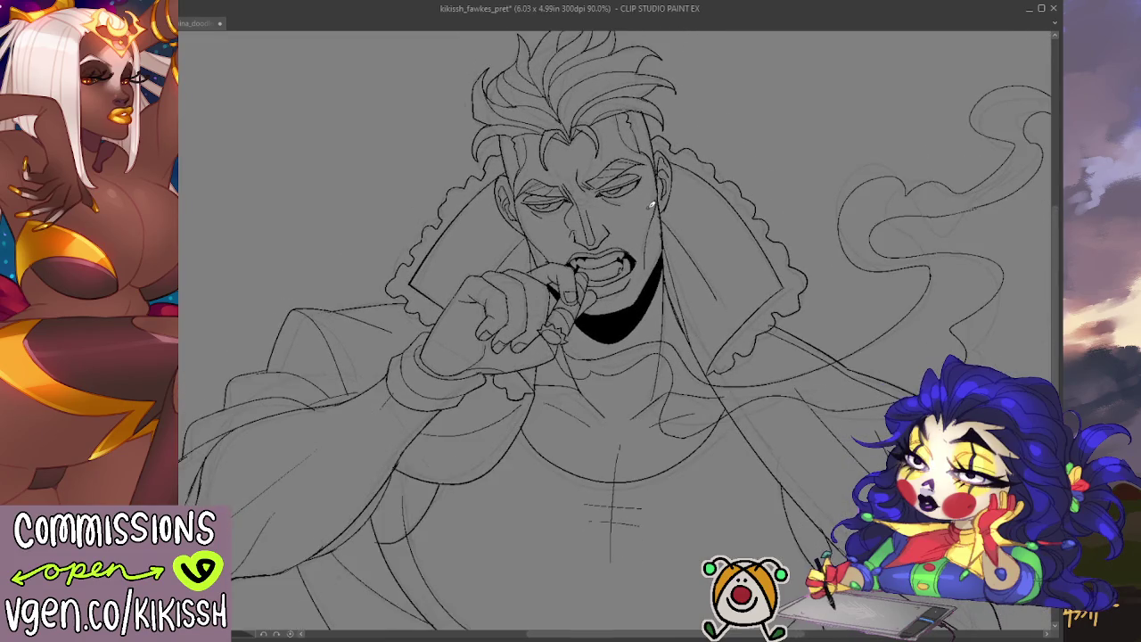
pyautogui.scroll(1, 651, 205)
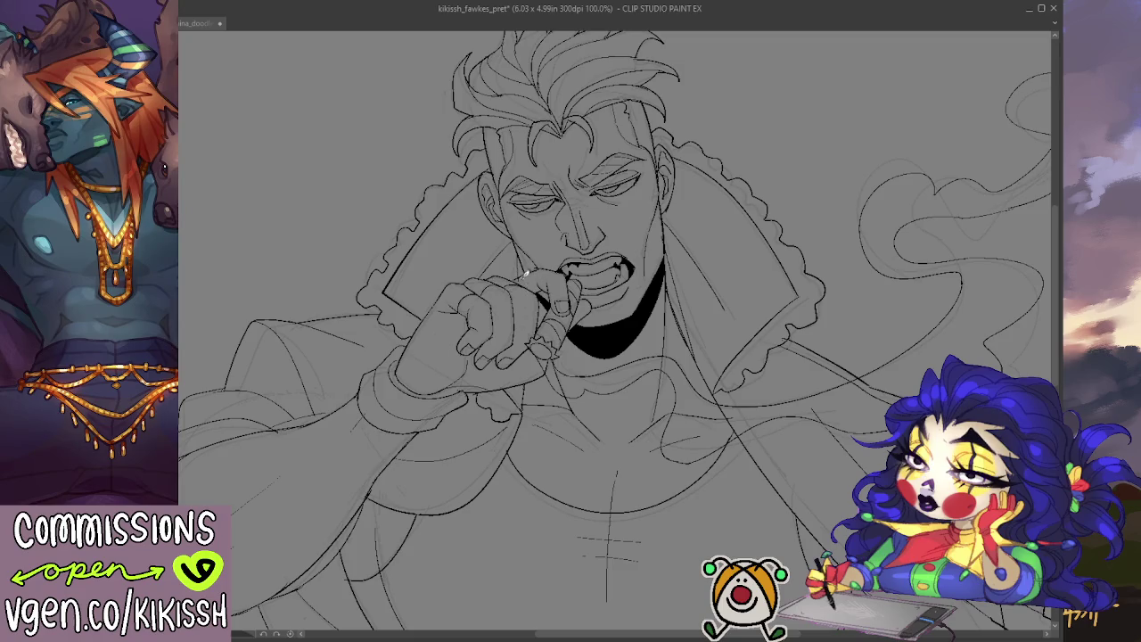
pyautogui.scroll(-1, 615, 281)
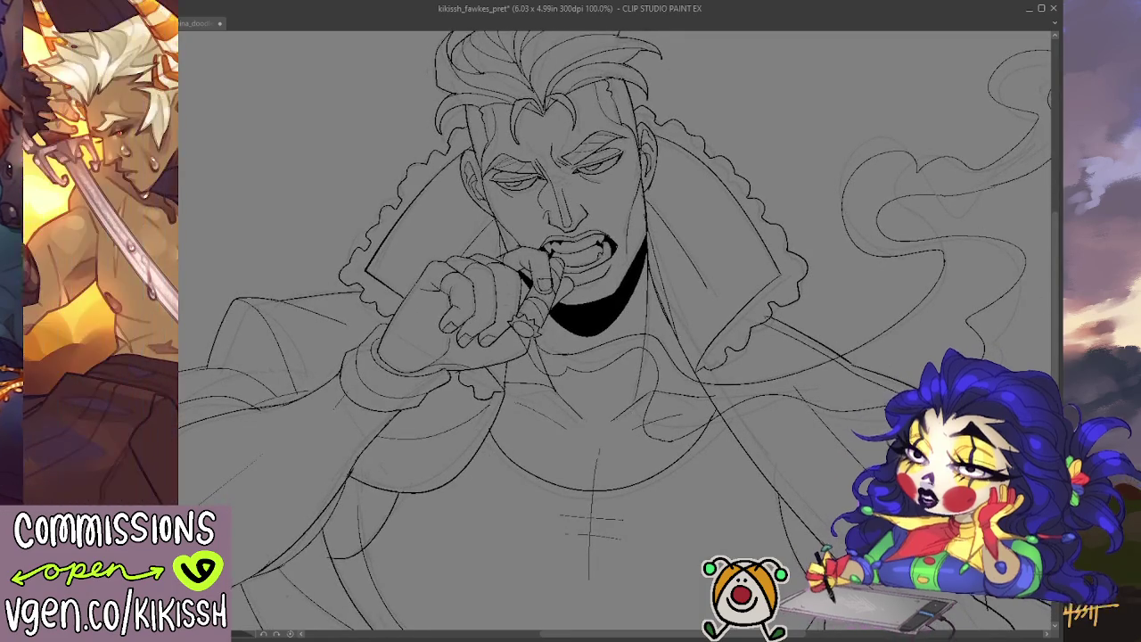
pyautogui.moveTo(565, 327); pyautogui.dragTo(578, 343)
# - Reveal the colour flats, then ink touch-ups on the sleeve cuff, cigar tip and lower fingers
pyautogui.scroll(-1, 578, 343)
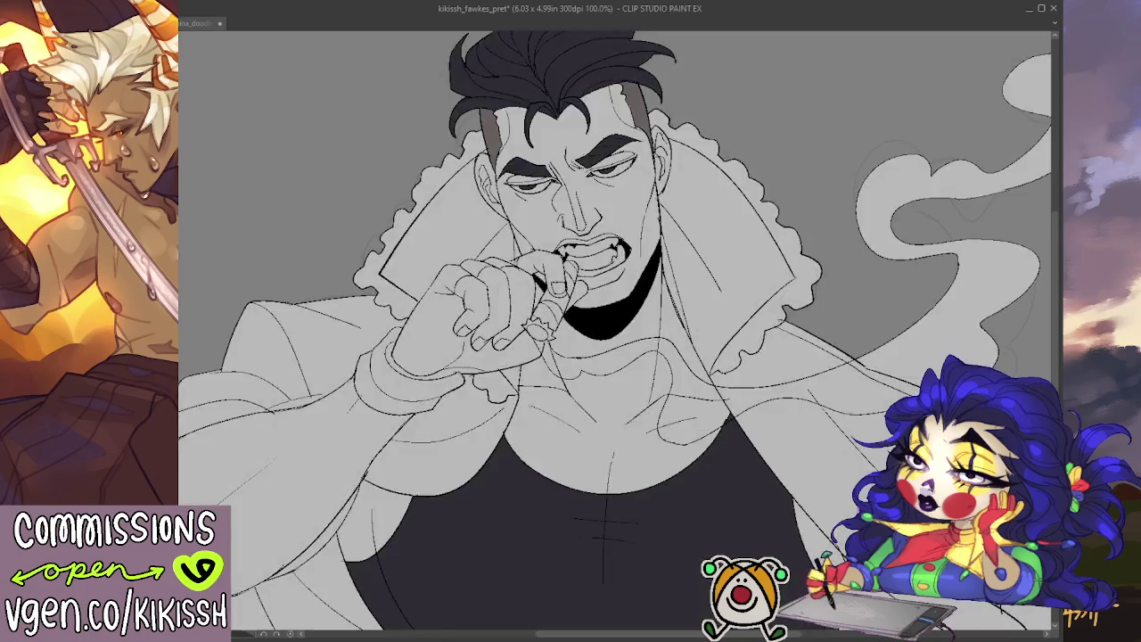
pyautogui.moveTo(553, 319); pyautogui.dragTo(585, 305)
pyautogui.moveTo(383, 349); pyautogui.dragTo(419, 405)
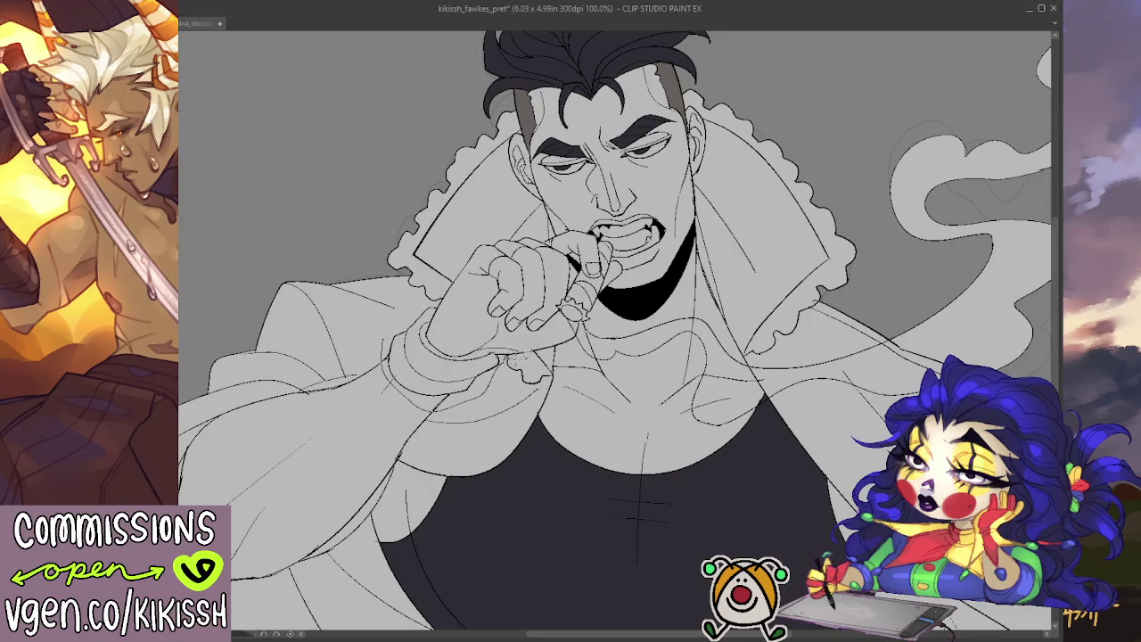
pyautogui.moveTo(576, 310); pyautogui.dragTo(571, 308)
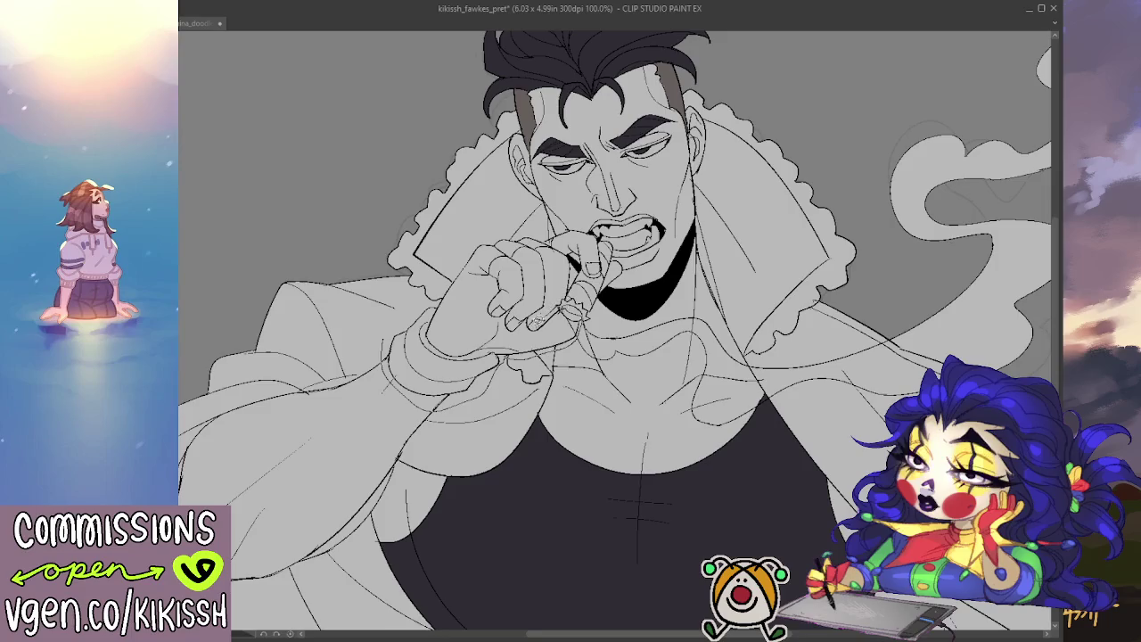
pyautogui.moveTo(532, 319)
pyautogui.mouseDown()
pyautogui.moveTo(508, 324)
pyautogui.moveTo(495, 312)
pyautogui.moveTo(500, 263)
pyautogui.moveTo(545, 250)
pyautogui.moveTo(561, 228)
pyautogui.moveTo(499, 230)
pyautogui.moveTo(381, 330)
pyautogui.moveTo(482, 323)
pyautogui.mouseUp()
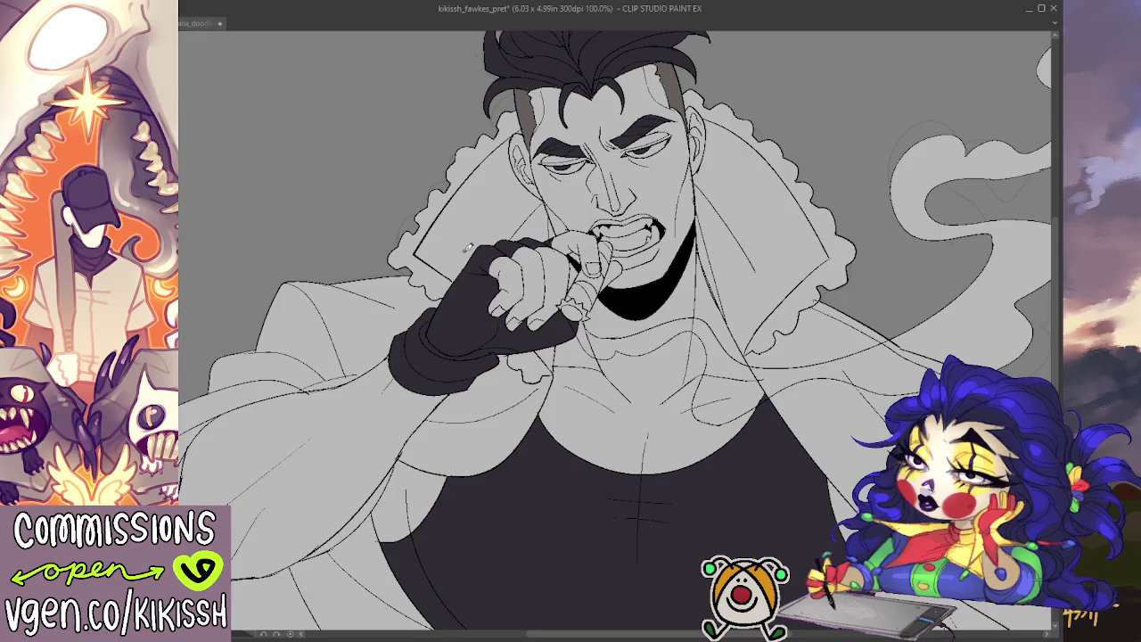
# - Zoom out to 81%, centre the torso, and draw a thin light line along the glove cuff
pyautogui.scroll(-1, 467, 248)
pyautogui.scroll(-1, 491, 236)
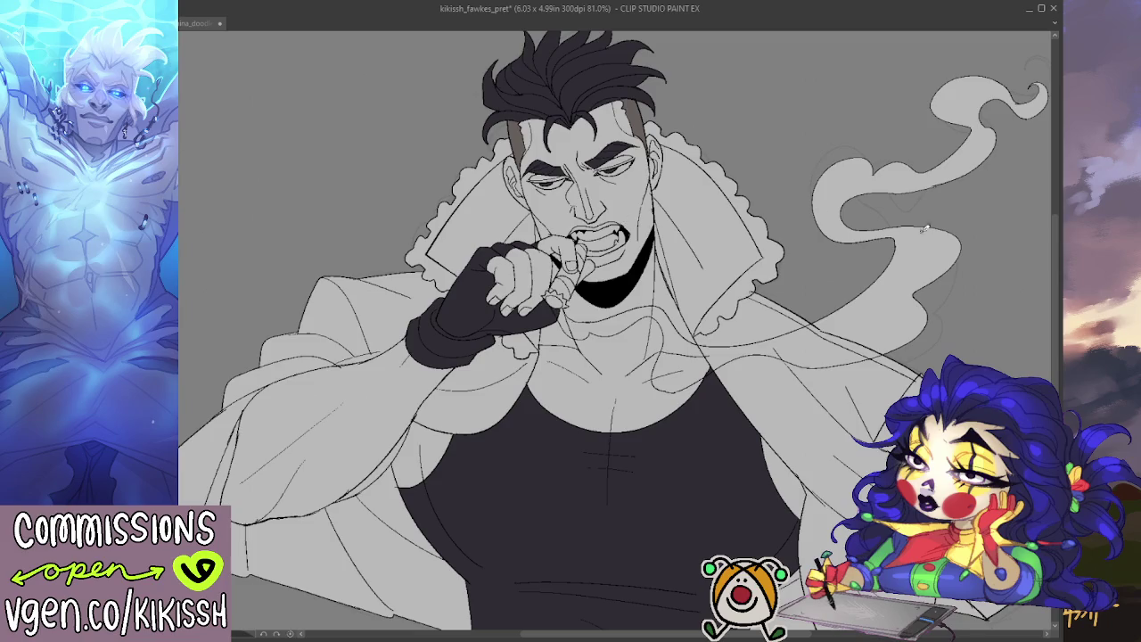
pyautogui.moveTo(1058, 265); pyautogui.dragTo(1059, 269)
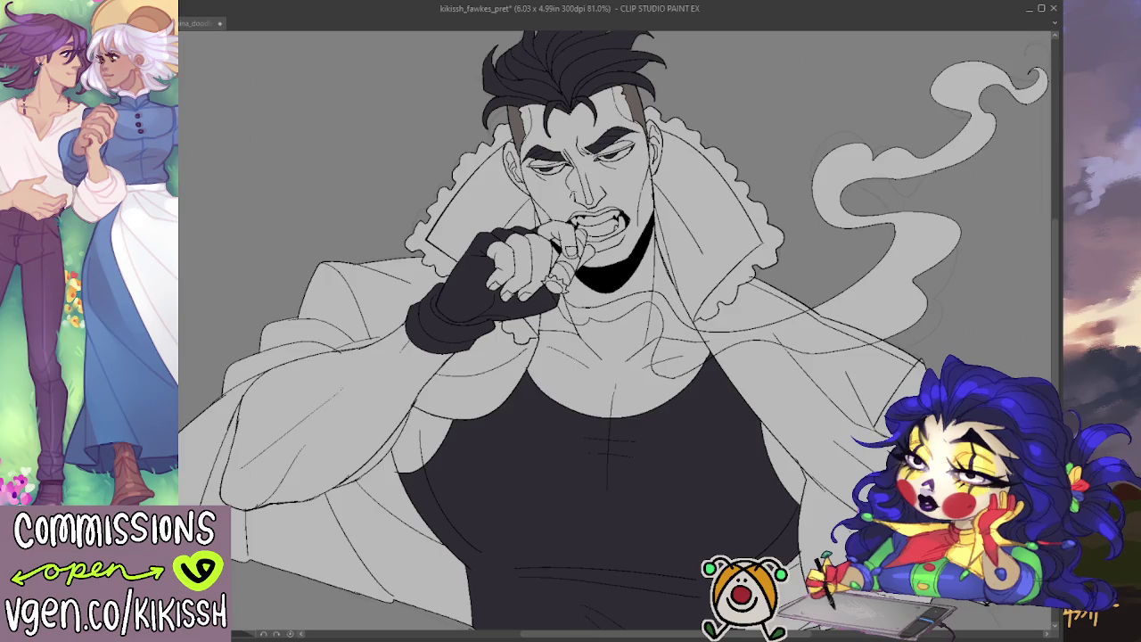
pyautogui.moveTo(339, 461); pyautogui.dragTo(402, 425)
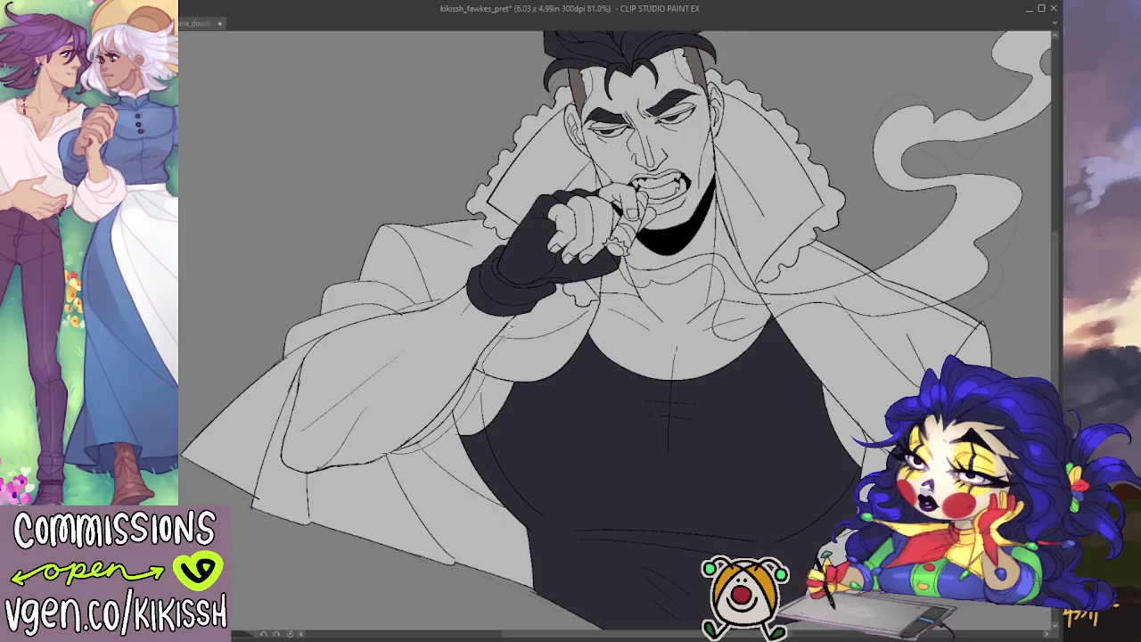
pyautogui.moveTo(507, 310)
pyautogui.mouseDown()
pyautogui.moveTo(473, 275)
pyautogui.moveTo(390, 303)
pyautogui.moveTo(300, 357)
pyautogui.moveTo(281, 417)
pyautogui.moveTo(392, 456)
pyautogui.mouseUp()
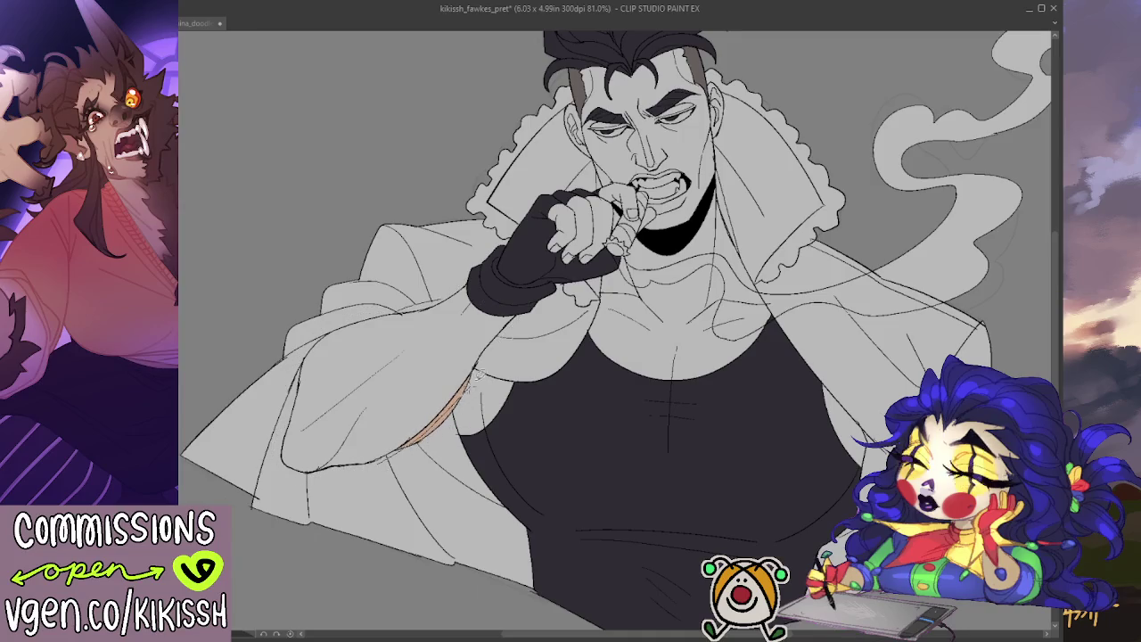
# - Extend the coat sleeve edge line and lasso-fill both arms with tan skin
pyautogui.moveTo(487, 289)
pyautogui.mouseDown()
pyautogui.moveTo(461, 283)
pyautogui.moveTo(326, 323)
pyautogui.moveTo(285, 392)
pyautogui.moveTo(280, 481)
pyautogui.moveTo(382, 481)
pyautogui.mouseUp()
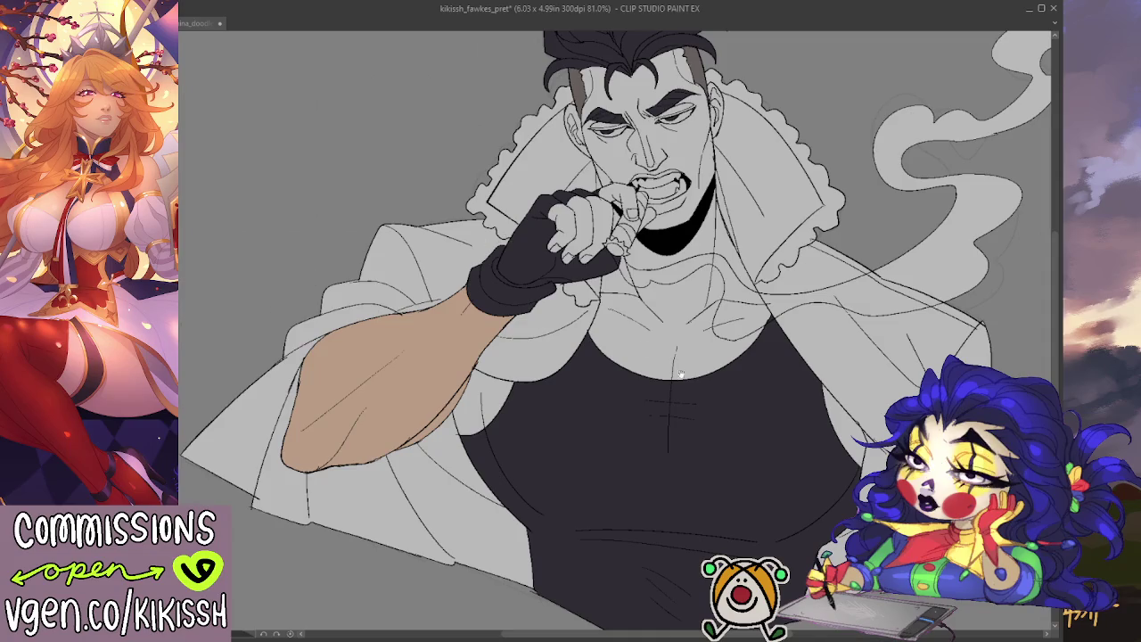
pyautogui.moveTo(681, 373); pyautogui.dragTo(582, 319)
pyautogui.moveTo(753, 447); pyautogui.dragTo(765, 521)
pyautogui.moveTo(851, 413); pyautogui.dragTo(756, 452)
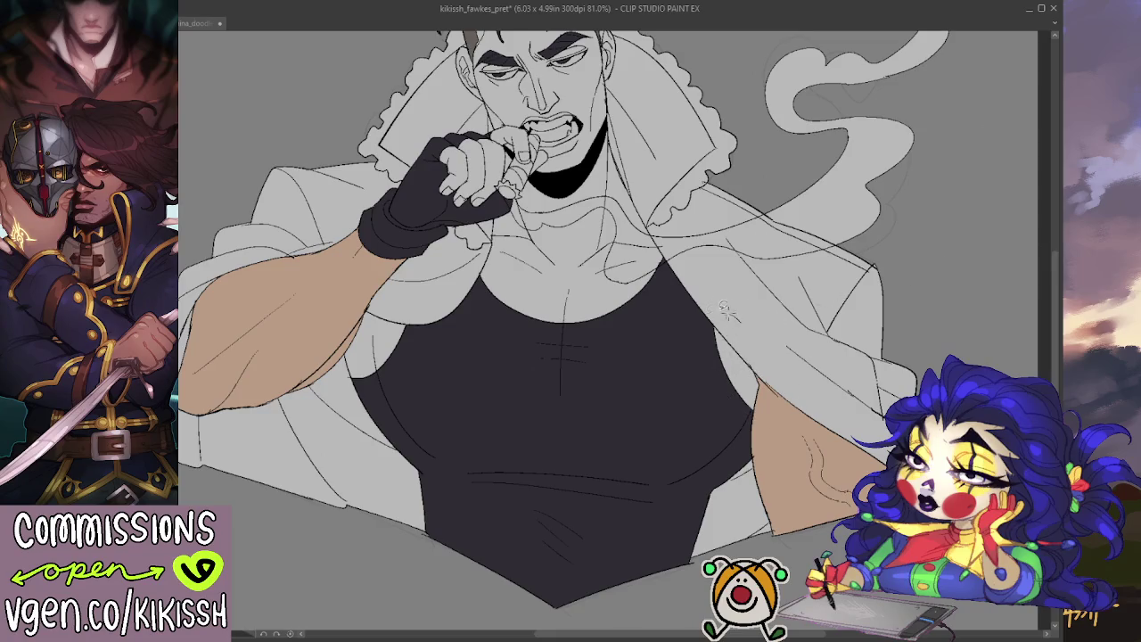
pyautogui.scroll(1, 668, 402)
pyautogui.moveTo(442, 386); pyautogui.dragTo(433, 351)
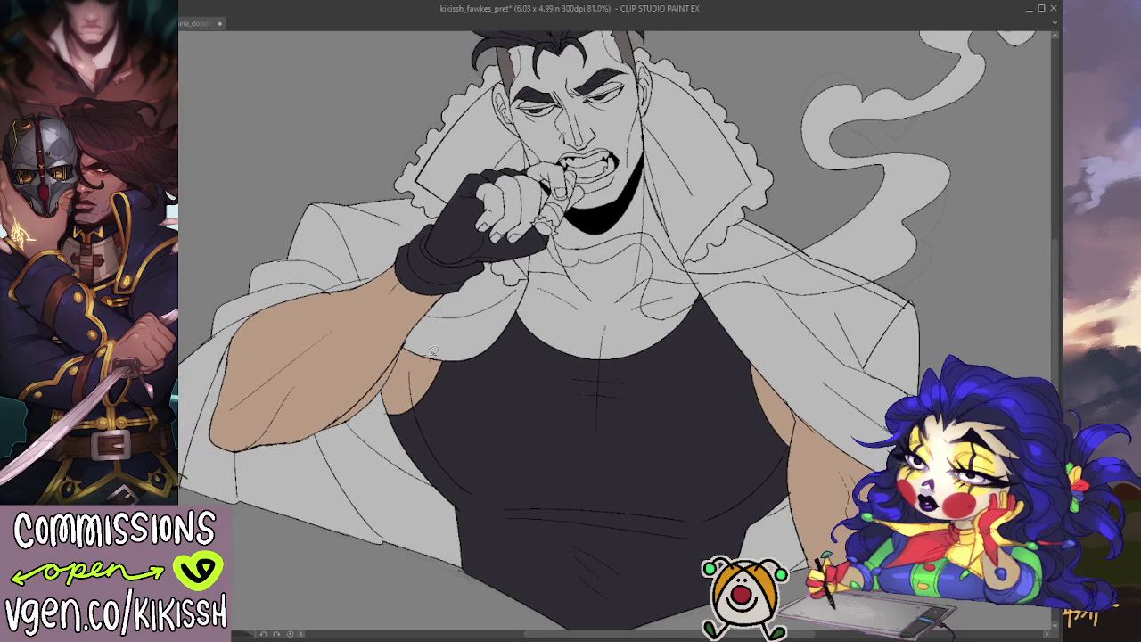
pyautogui.scroll(1, 429, 356)
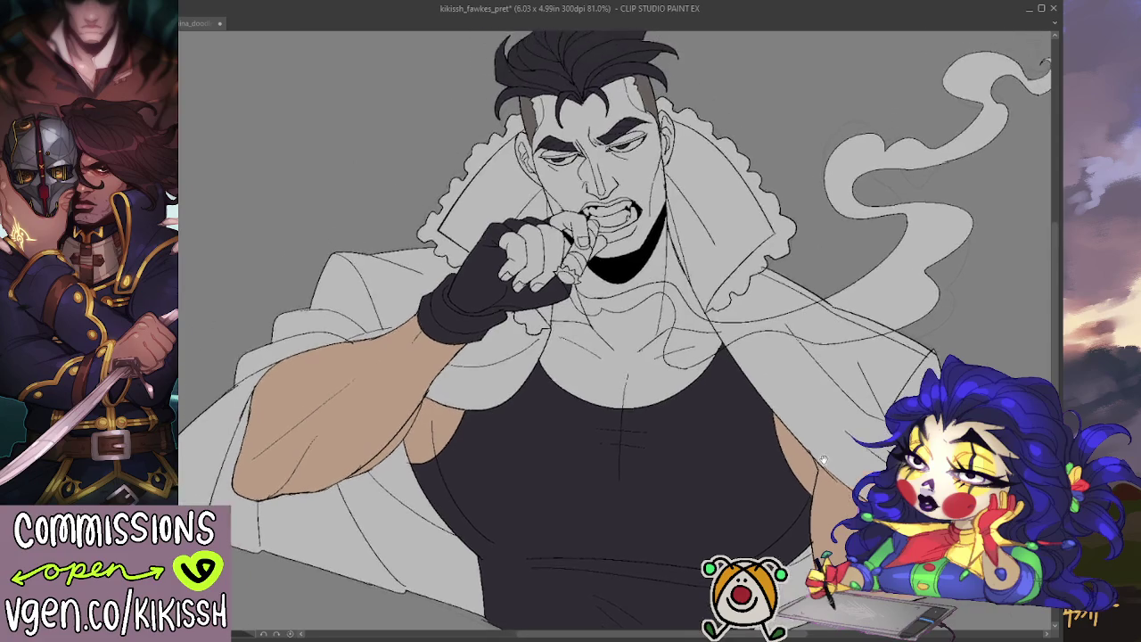
# - Fill the exposed glove fingers with tan and outline the skin area's neckline
pyautogui.moveTo(496, 257); pyautogui.dragTo(541, 270)
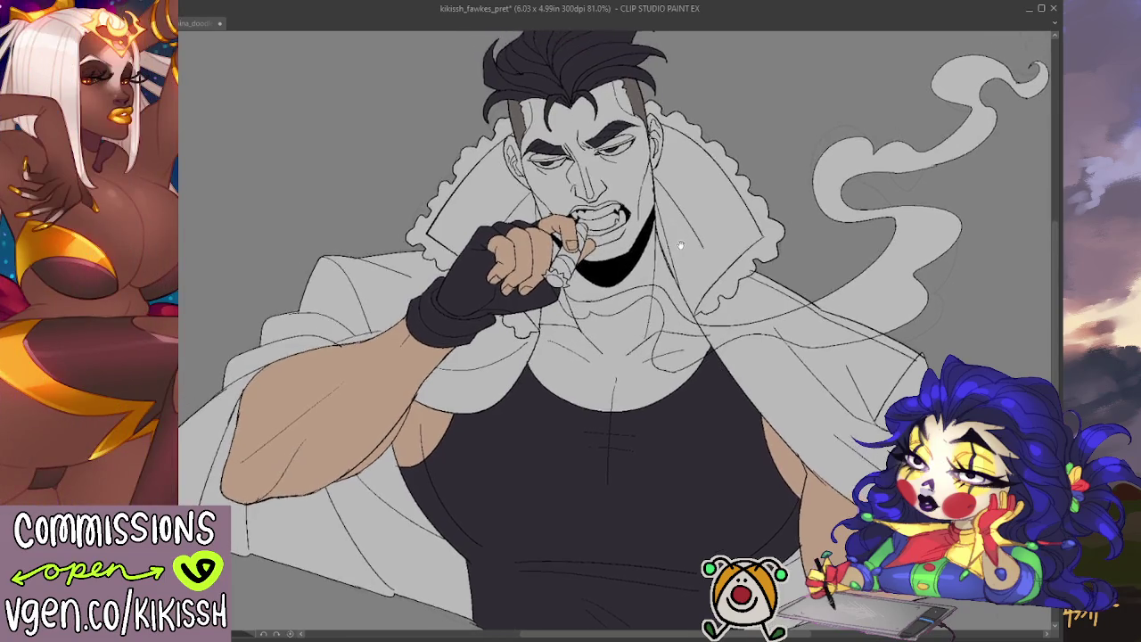
pyautogui.moveTo(643, 214); pyautogui.dragTo(692, 252)
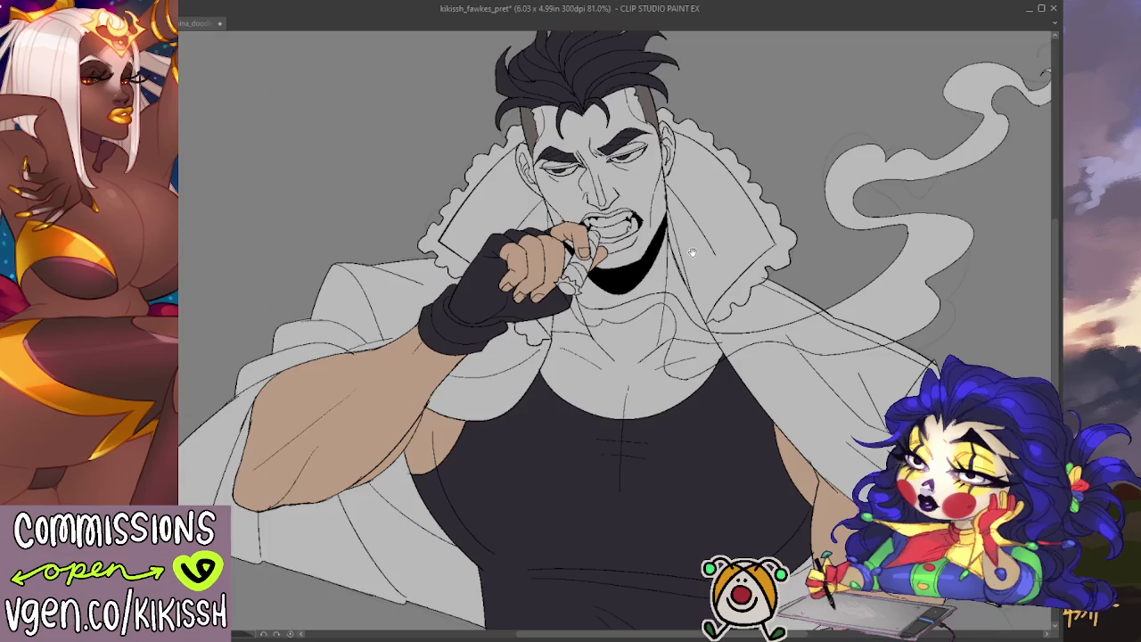
pyautogui.moveTo(691, 252); pyautogui.dragTo(690, 251)
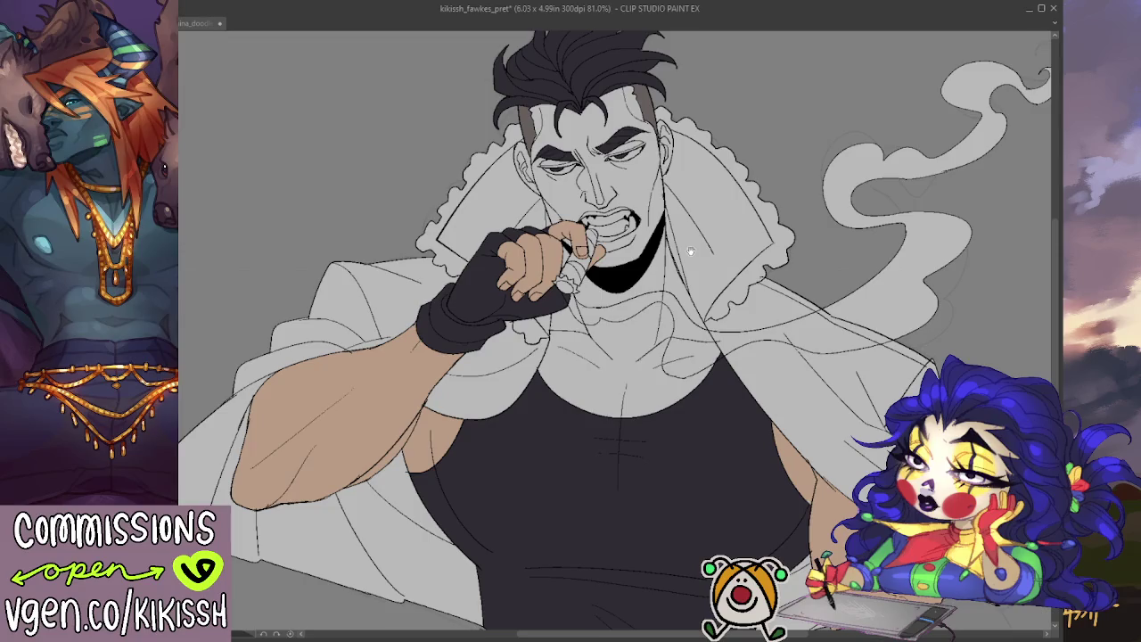
pyautogui.moveTo(690, 251); pyautogui.dragTo(699, 239)
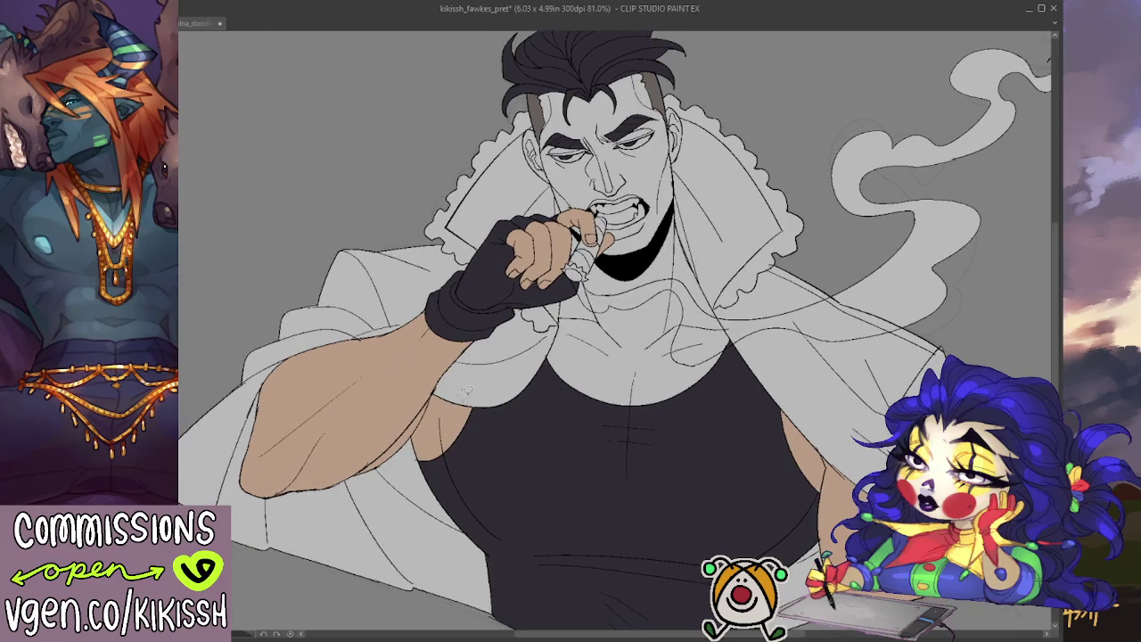
pyautogui.moveTo(545, 365)
pyautogui.mouseDown()
pyautogui.moveTo(721, 296)
pyautogui.moveTo(677, 199)
pyautogui.moveTo(682, 111)
pyautogui.moveTo(633, 68)
pyautogui.moveTo(539, 86)
pyautogui.moveTo(526, 136)
pyautogui.moveTo(575, 215)
pyautogui.mouseUp()
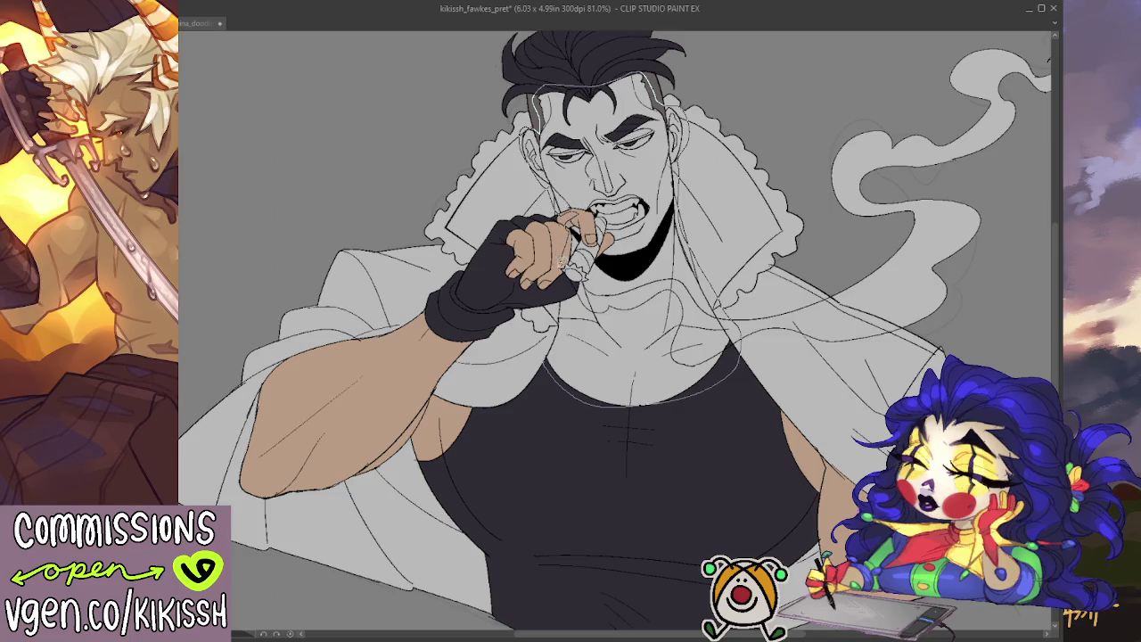
# - Bucket-fill the face, neck and upper and lower chest in tan, then paint one eye white
pyautogui.click(575, 307)
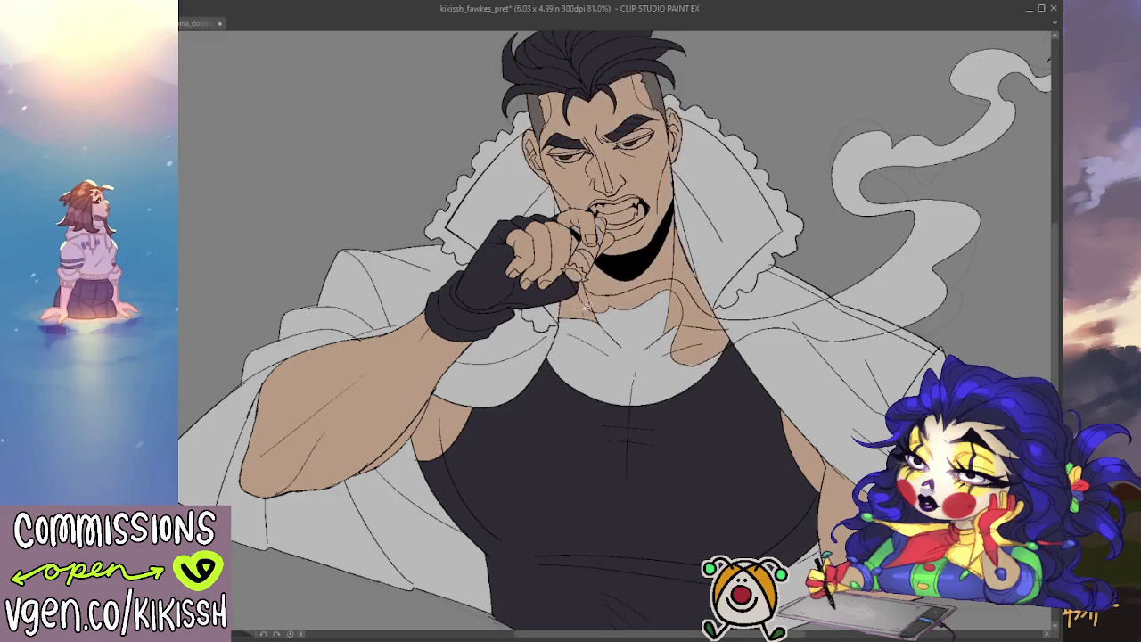
pyautogui.click(628, 357)
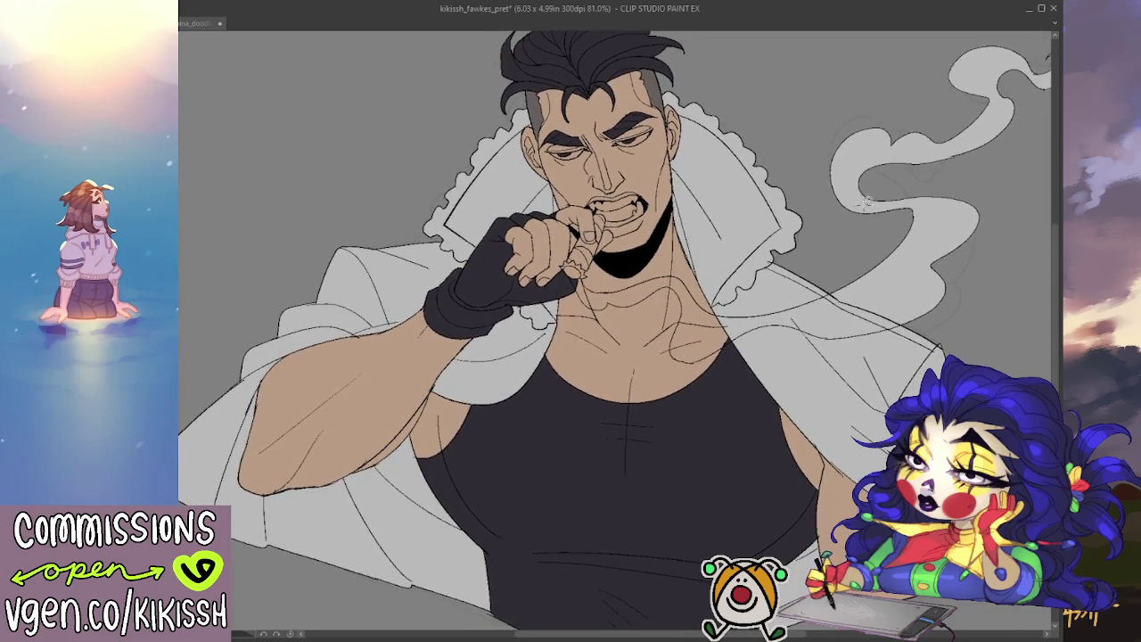
pyautogui.moveTo(865, 203); pyautogui.dragTo(860, 224)
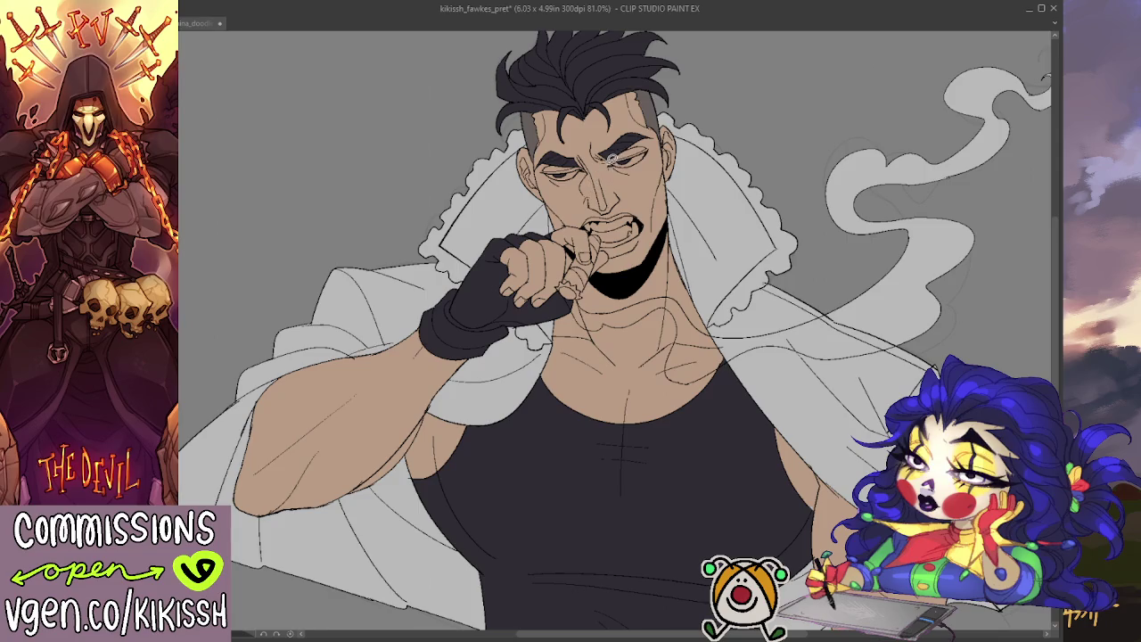
pyautogui.moveTo(656, 140); pyautogui.dragTo(609, 162)
# - Paint the other eye white and fill the teeth and fangs with white
pyautogui.moveTo(583, 164); pyautogui.dragTo(547, 174)
pyautogui.moveTo(733, 175); pyautogui.dragTo(648, 168)
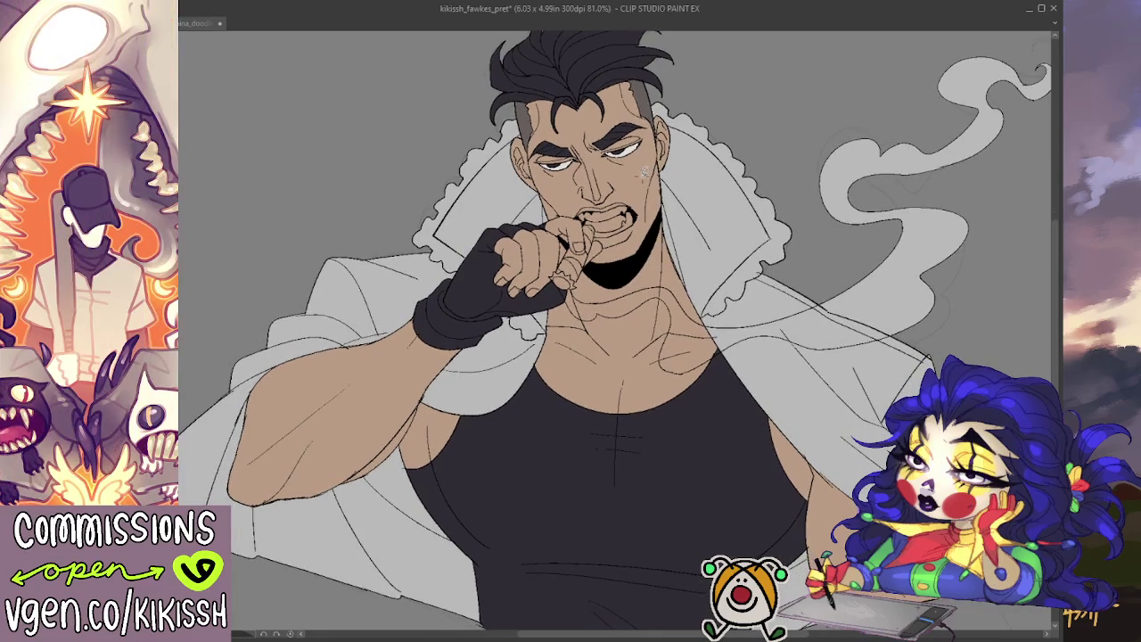
pyautogui.scroll(1, 621, 168)
pyautogui.scroll(1, 621, 168)
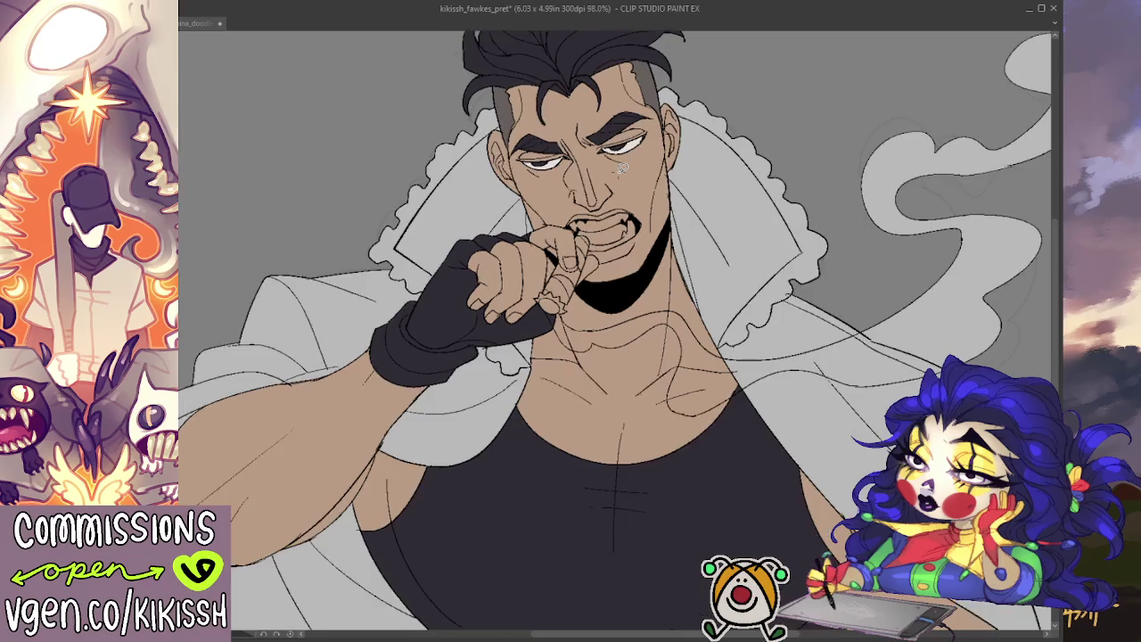
pyautogui.moveTo(627, 286); pyautogui.dragTo(628, 262)
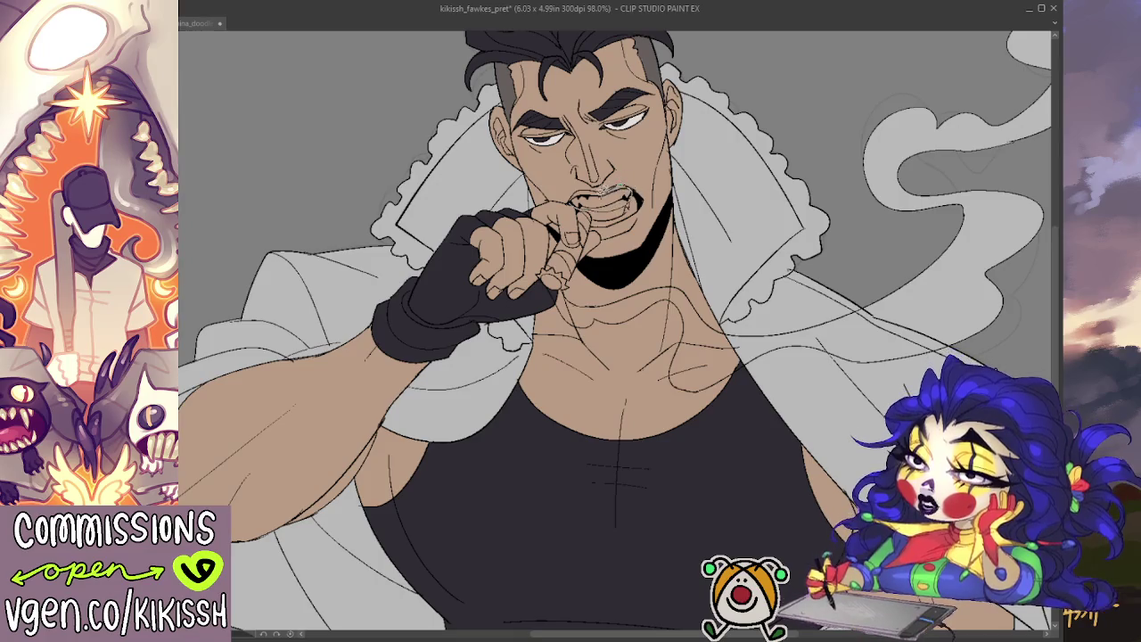
pyautogui.click(606, 197)
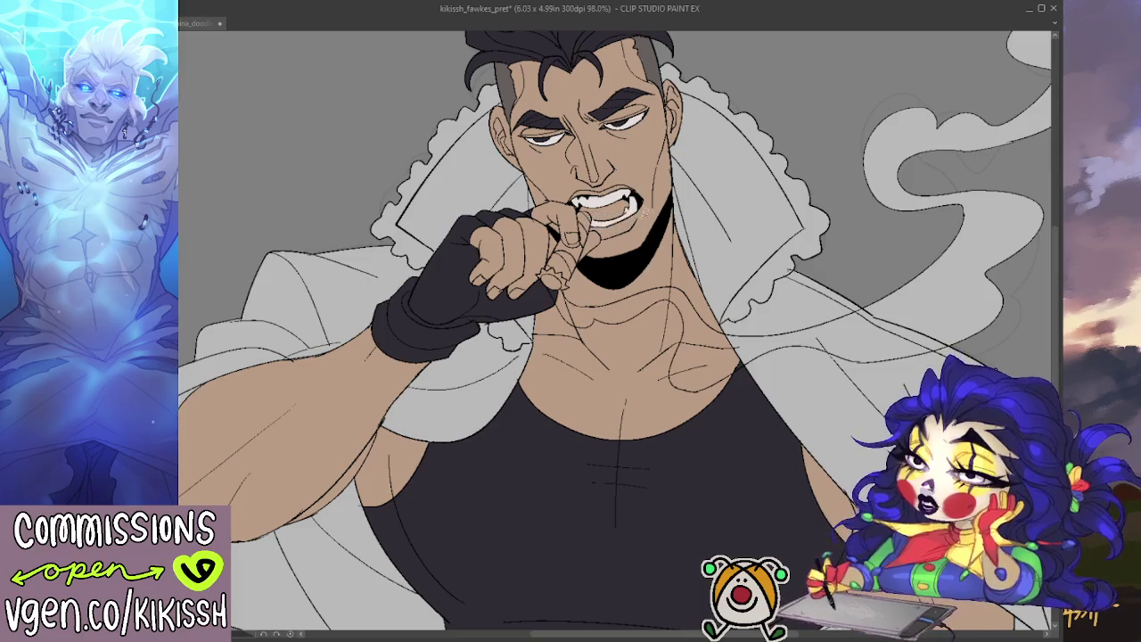
# - Undo the accidental tan fill on the coat and smoke, keeping them light grey
pyautogui.moveTo(681, 127); pyautogui.dragTo(687, 182)
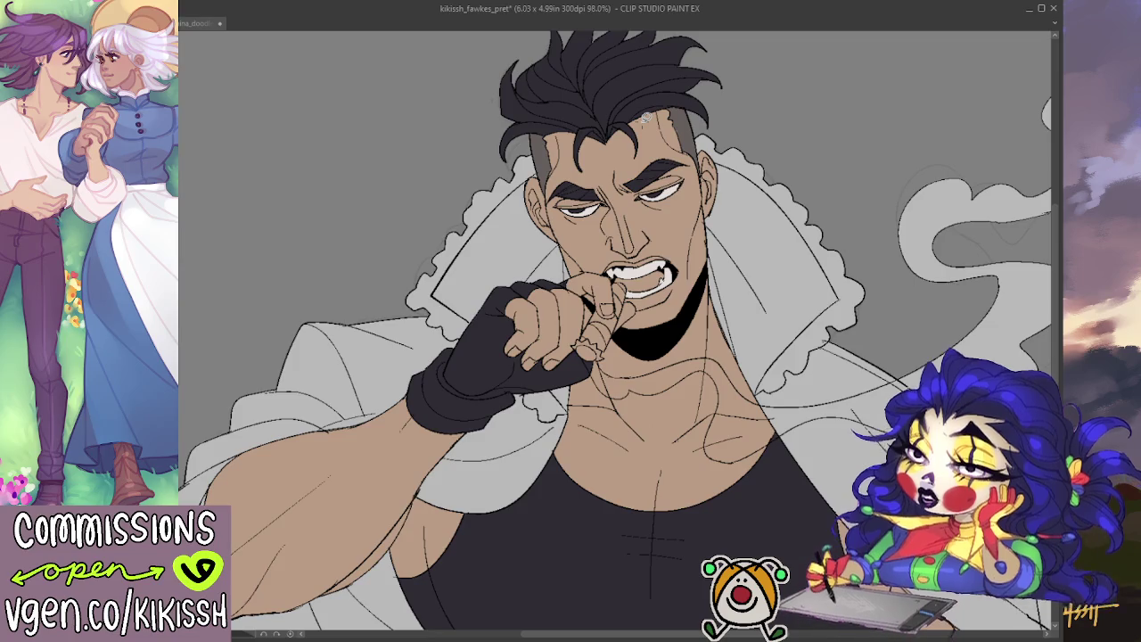
pyautogui.moveTo(760, 273); pyautogui.dragTo(764, 255)
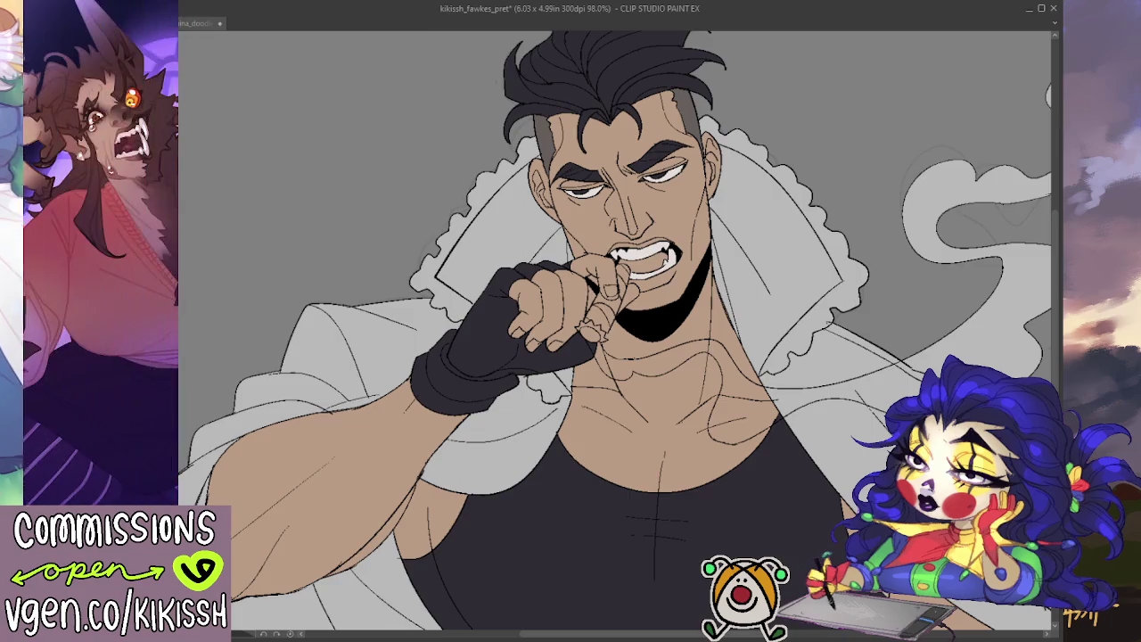
pyautogui.hotkey('alt', 'BackSpace')
pyautogui.hotkey('ctrl', 'z')
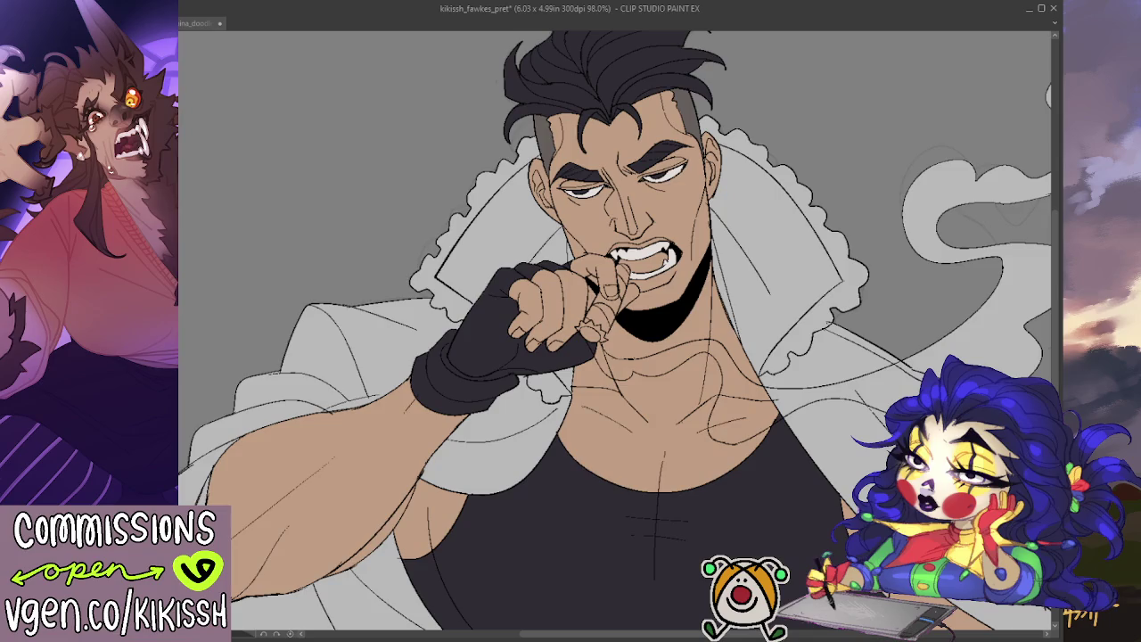
pyautogui.scroll(-1, 782, 334)
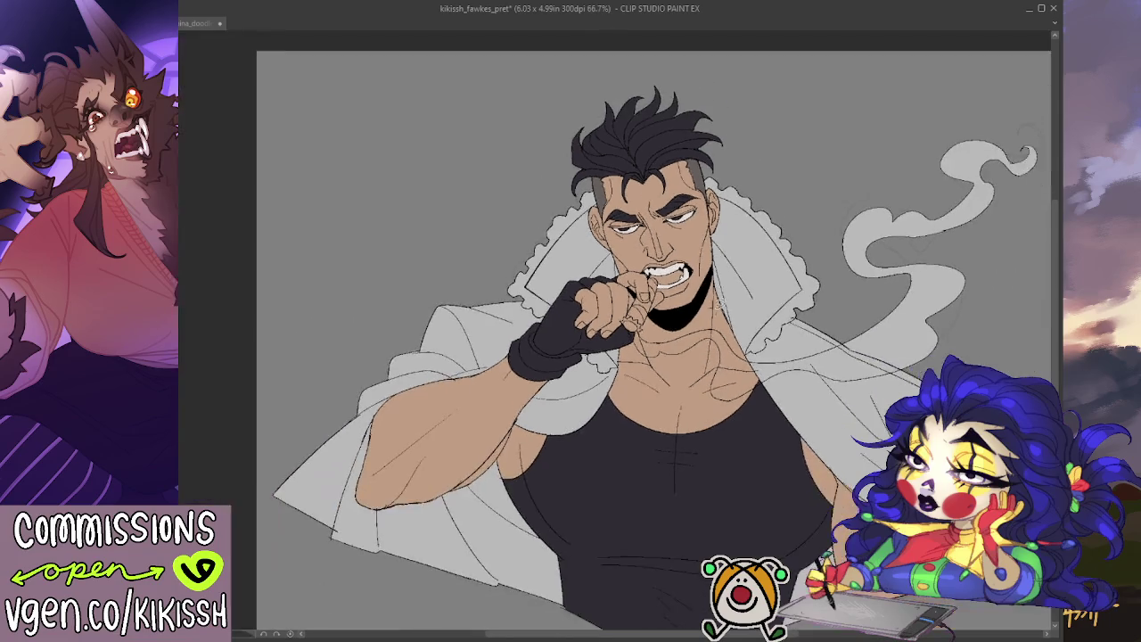
# - Fill the mouth interior behind the fangs with a dark pinkish red
pyautogui.scroll(-1, 781, 334)
pyautogui.scroll(-1, 782, 335)
pyautogui.scroll(1, 782, 334)
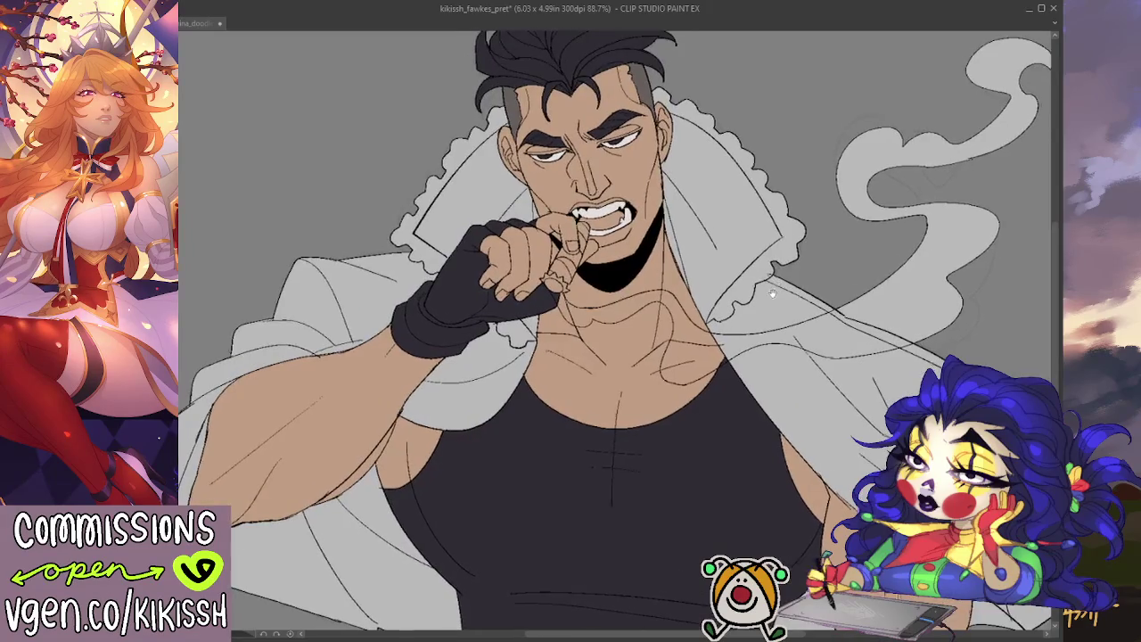
pyautogui.scroll(1, 784, 295)
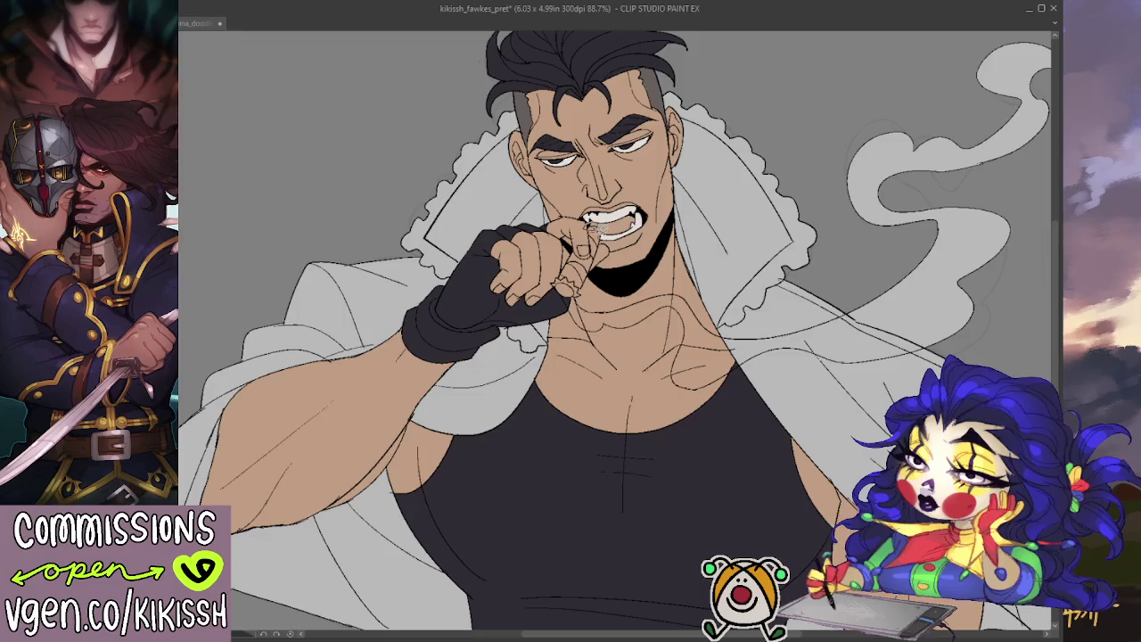
pyautogui.click(615, 221)
pyautogui.moveTo(656, 189); pyautogui.dragTo(658, 200)
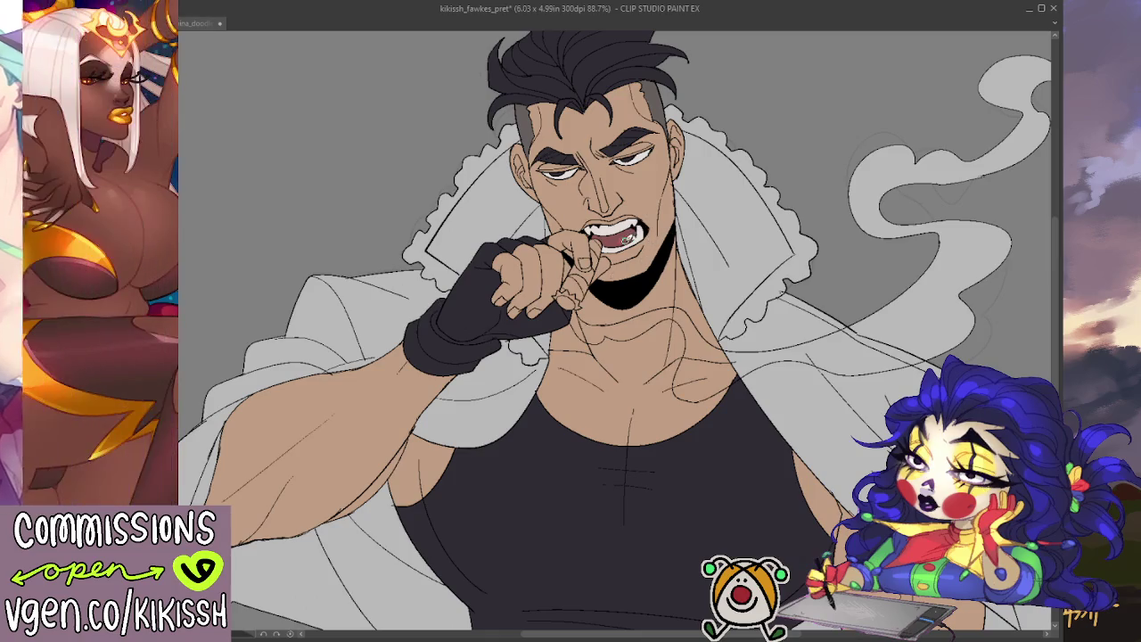
pyautogui.scroll(1, 660, 227)
pyautogui.scroll(1, 695, 219)
pyautogui.scroll(1, 721, 214)
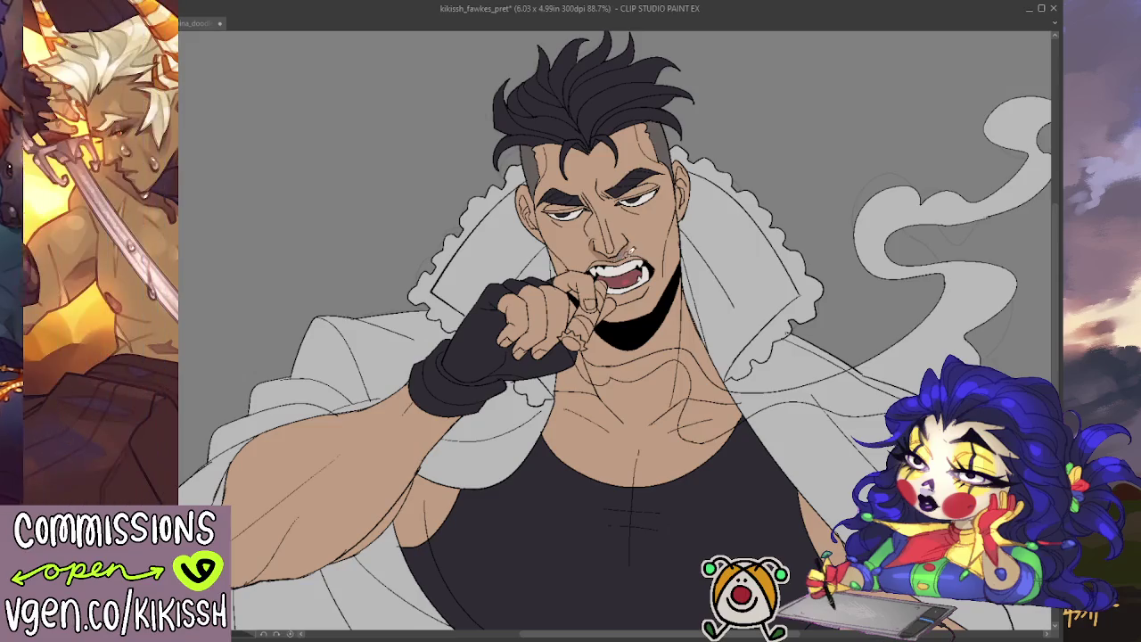
pyautogui.moveTo(682, 213); pyautogui.dragTo(676, 197)
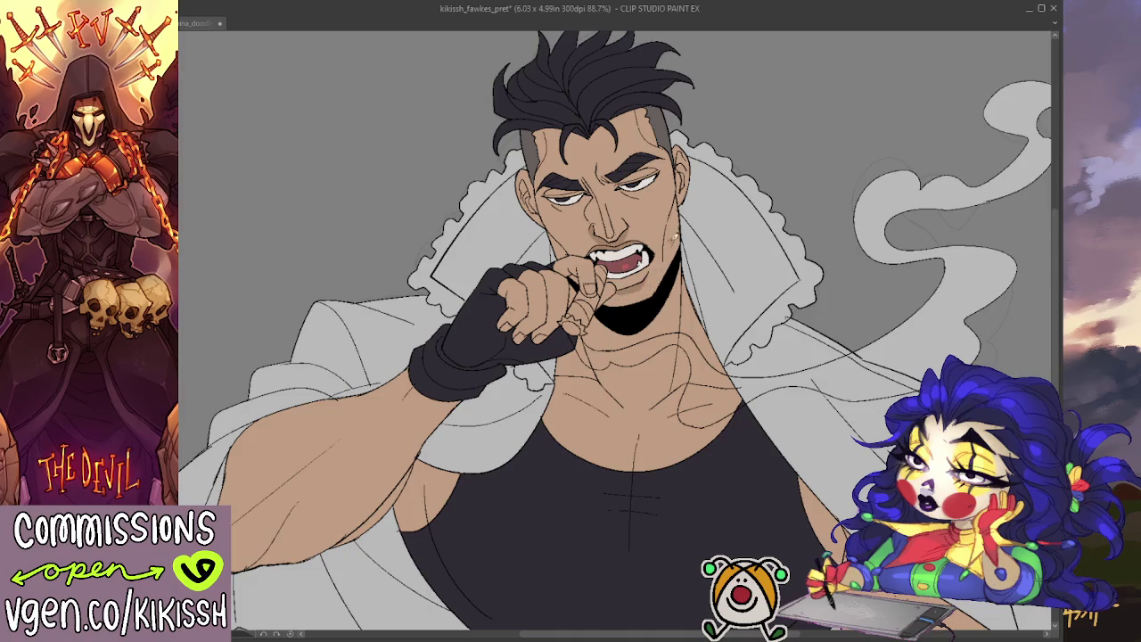
pyautogui.moveTo(674, 240); pyautogui.dragTo(663, 247)
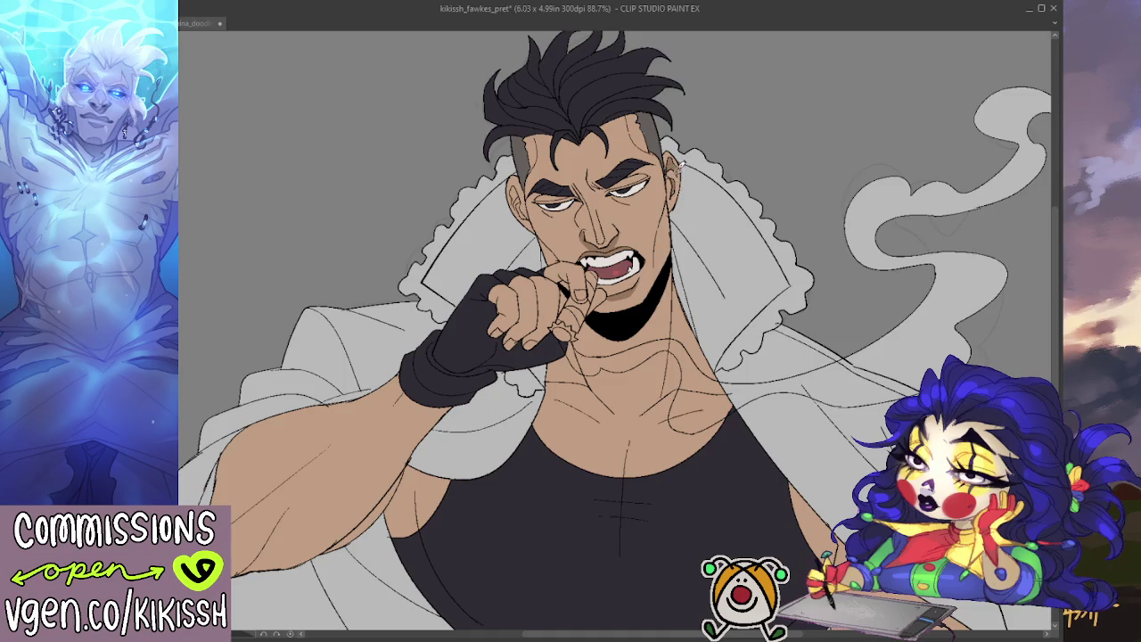
pyautogui.scroll(1, 473, 158)
pyautogui.scroll(1, 473, 159)
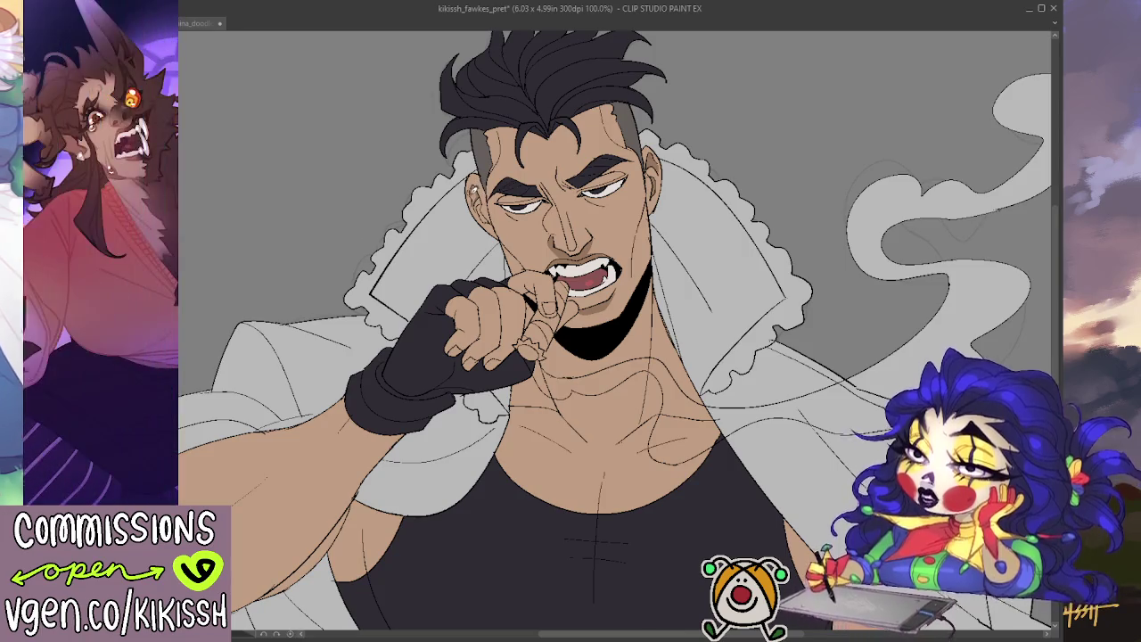
# - Shade the ear and both upper eyelids with darker brown, redoing the right lid stroke
pyautogui.moveTo(474, 189); pyautogui.dragTo(484, 199)
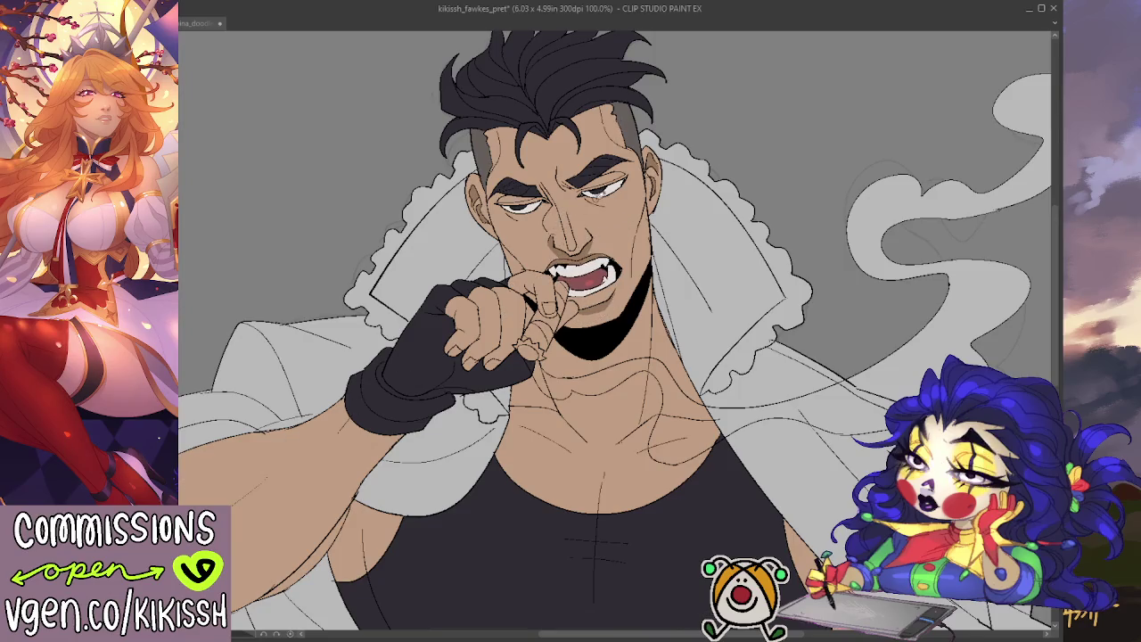
pyautogui.moveTo(581, 189); pyautogui.dragTo(627, 160)
pyautogui.hotkey('ctrl', 'z')
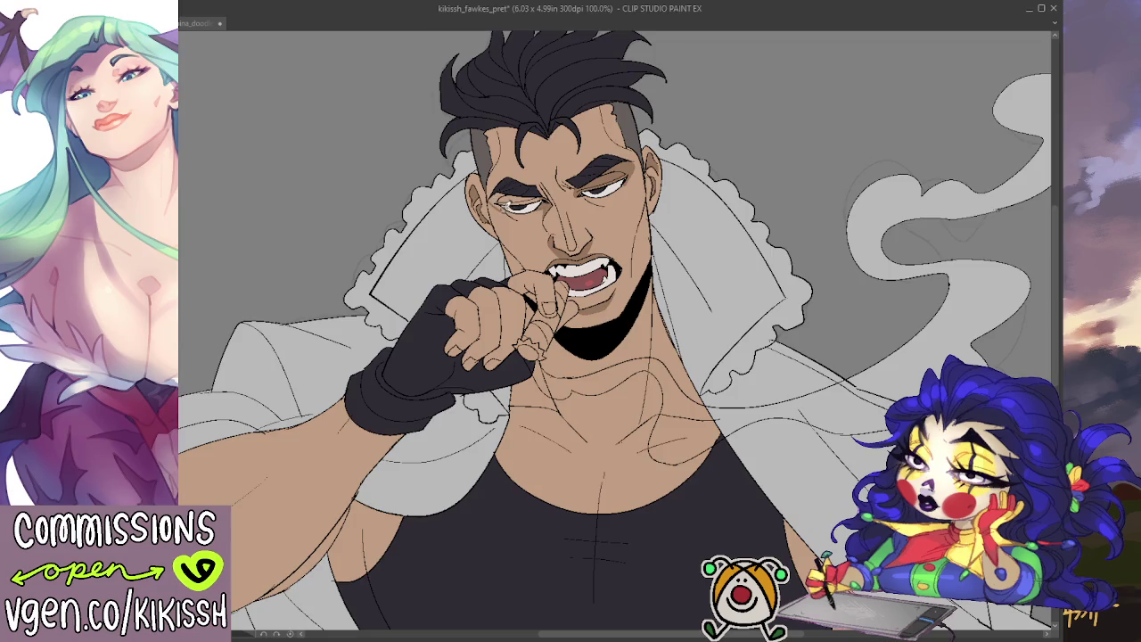
pyautogui.moveTo(517, 207)
pyautogui.mouseDown()
pyautogui.moveTo(550, 193)
pyautogui.moveTo(514, 196)
pyautogui.moveTo(533, 198)
pyautogui.mouseUp()
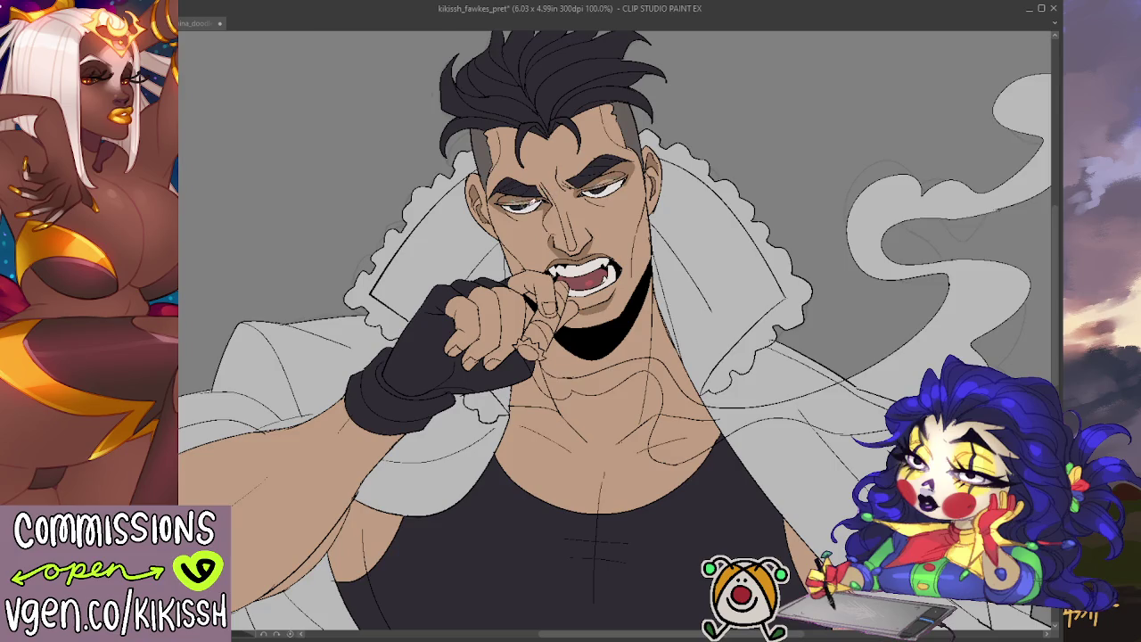
pyautogui.moveTo(588, 183); pyautogui.dragTo(610, 178)
pyautogui.moveTo(691, 207); pyautogui.dragTo(673, 199)
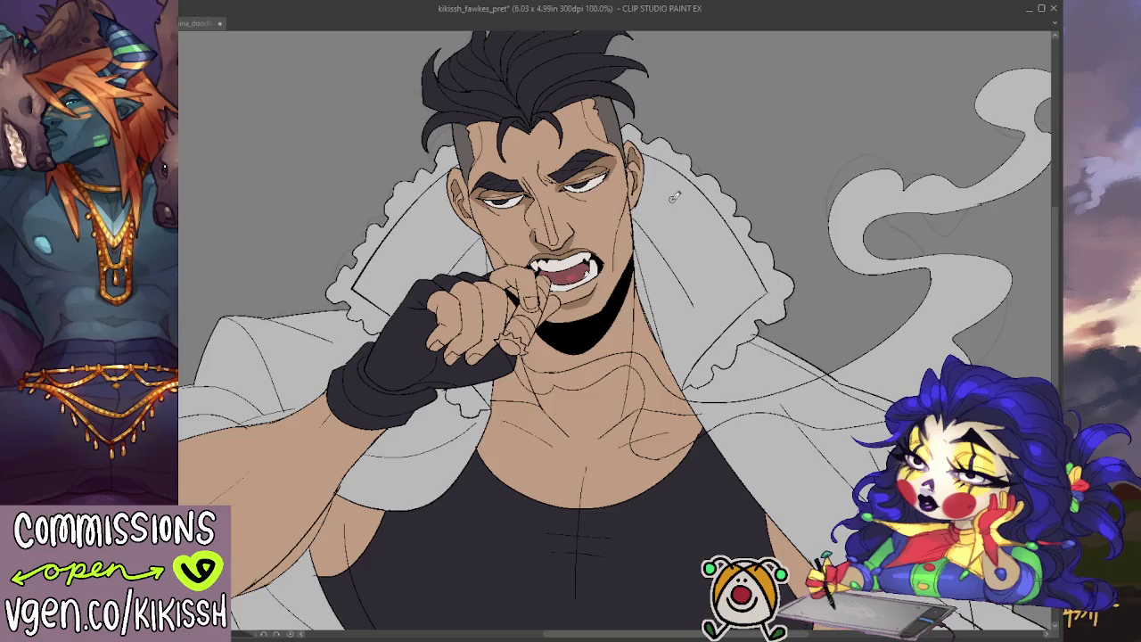
# - Remove a trial sweat drop and darken the left iris to grey-brown
pyautogui.moveTo(624, 201)
pyautogui.mouseDown()
pyautogui.moveTo(629, 211)
pyautogui.moveTo(603, 209)
pyautogui.moveTo(602, 191)
pyautogui.mouseUp()
pyautogui.hotkey('ctrl', 'z')
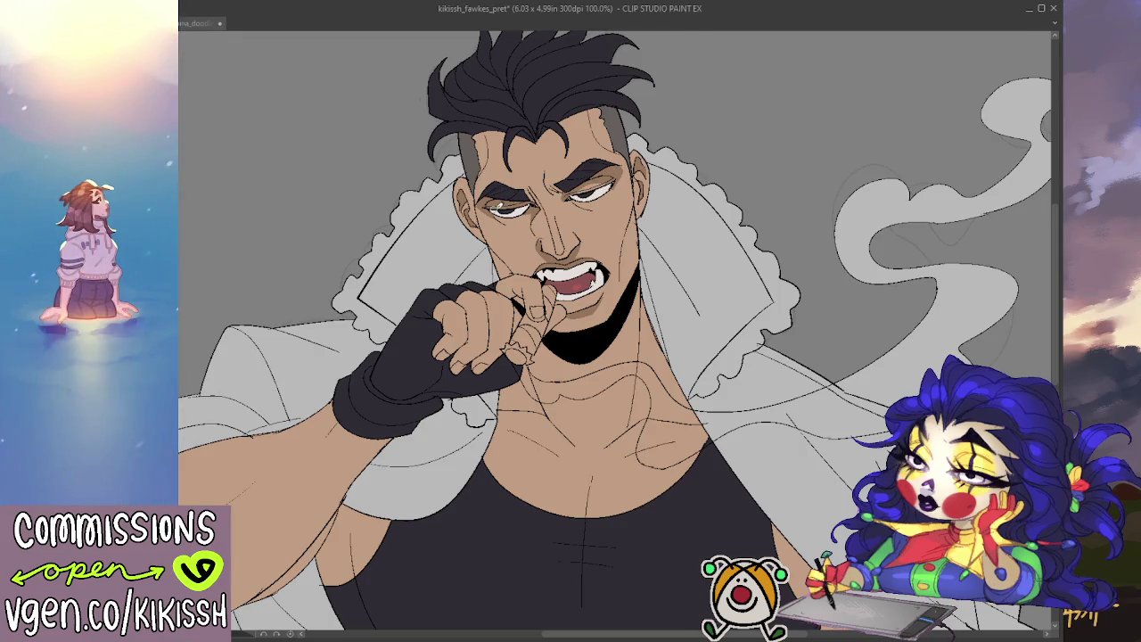
pyautogui.moveTo(510, 207); pyautogui.dragTo(515, 208)
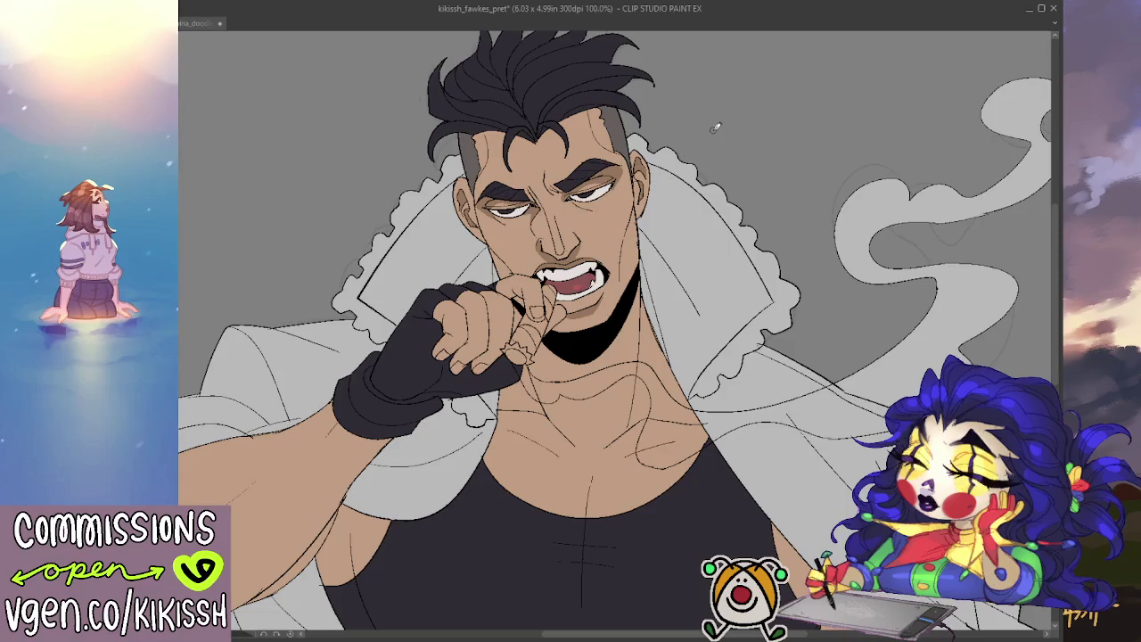
# - Lighten the tear mark under the right eye, then switch to the vitamina_doodle document
pyautogui.moveTo(719, 322); pyautogui.dragTo(736, 293)
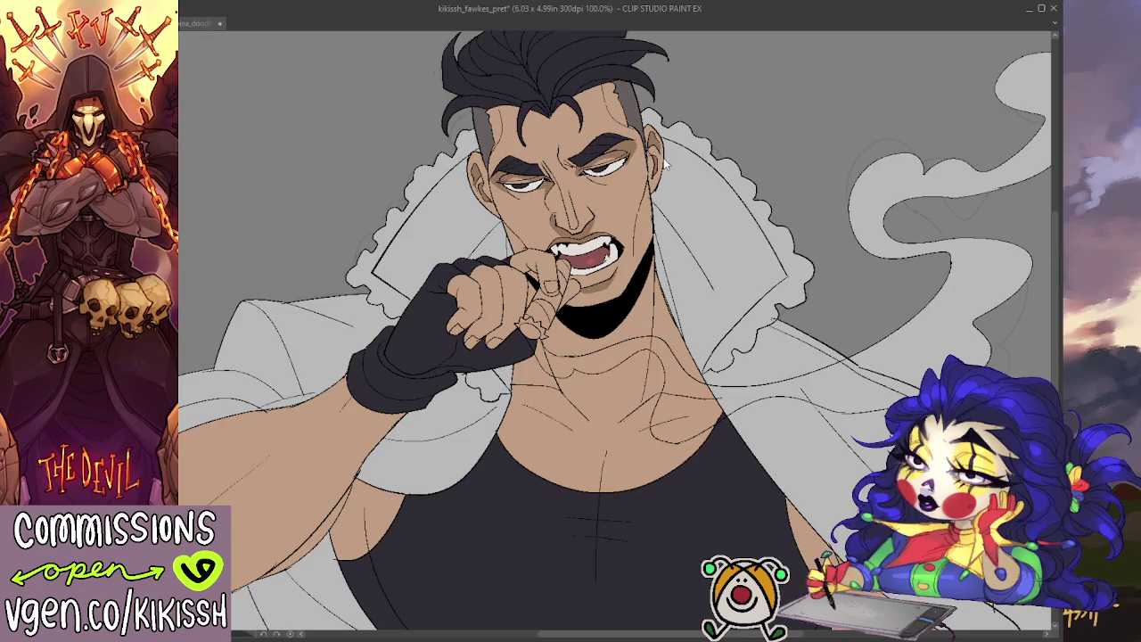
pyautogui.moveTo(668, 151); pyautogui.dragTo(666, 160)
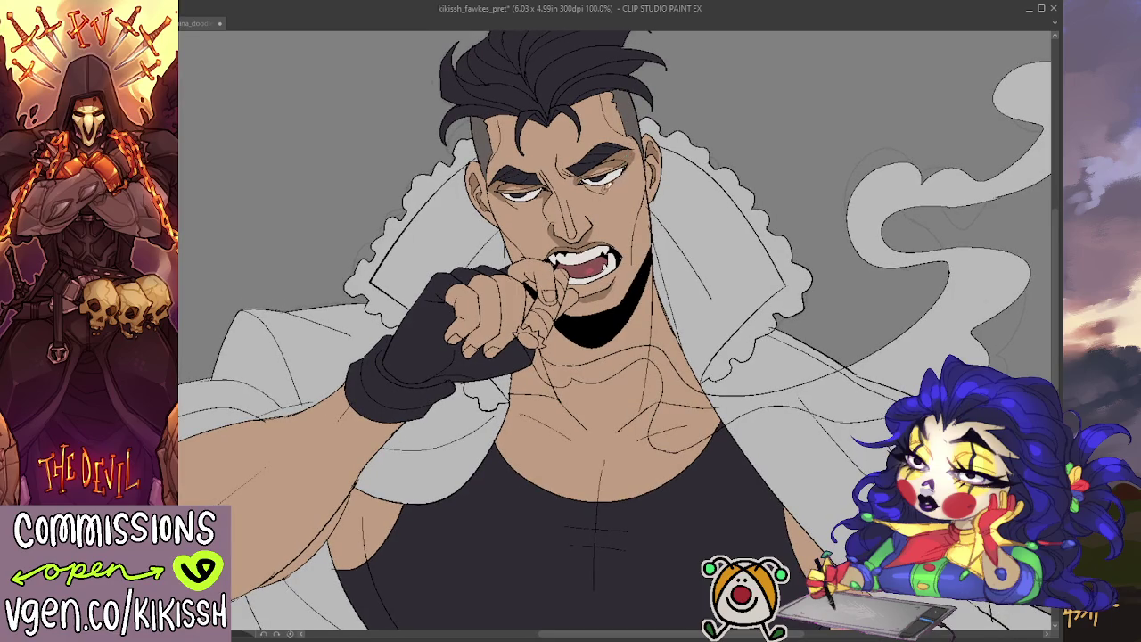
pyautogui.moveTo(603, 188); pyautogui.dragTo(595, 190)
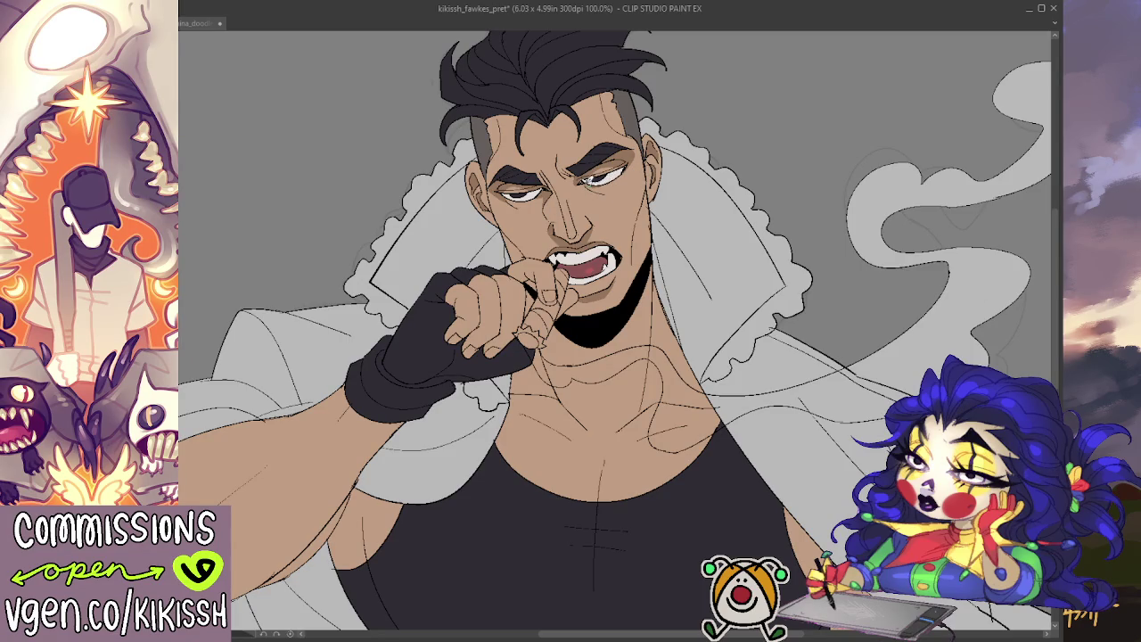
pyautogui.scroll(-2, 699, 154)
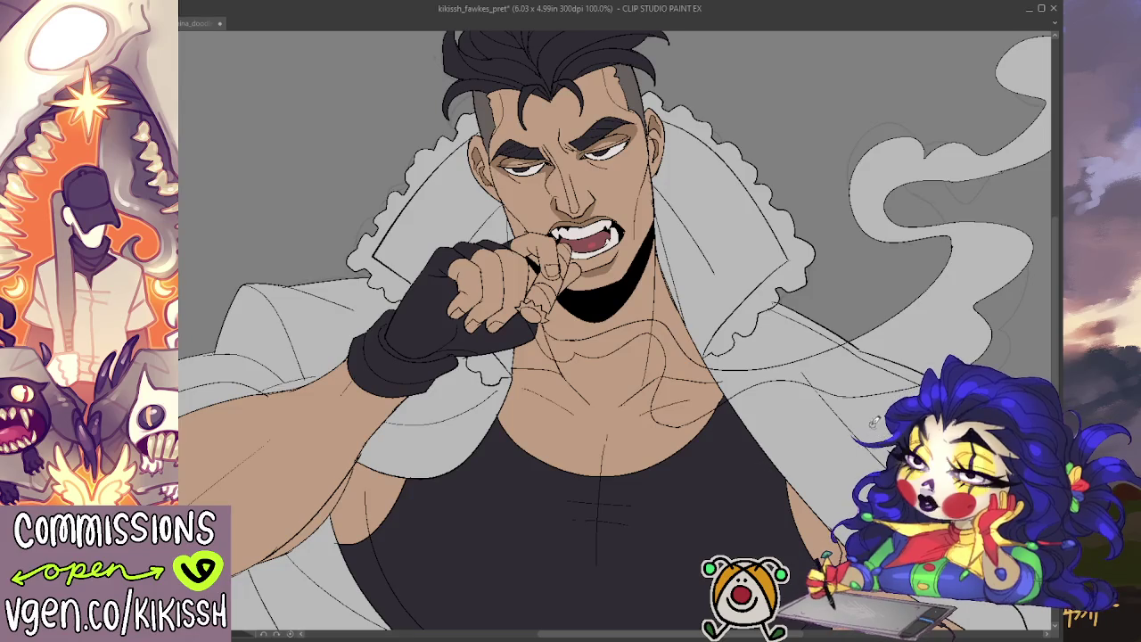
pyautogui.click(196, 23)
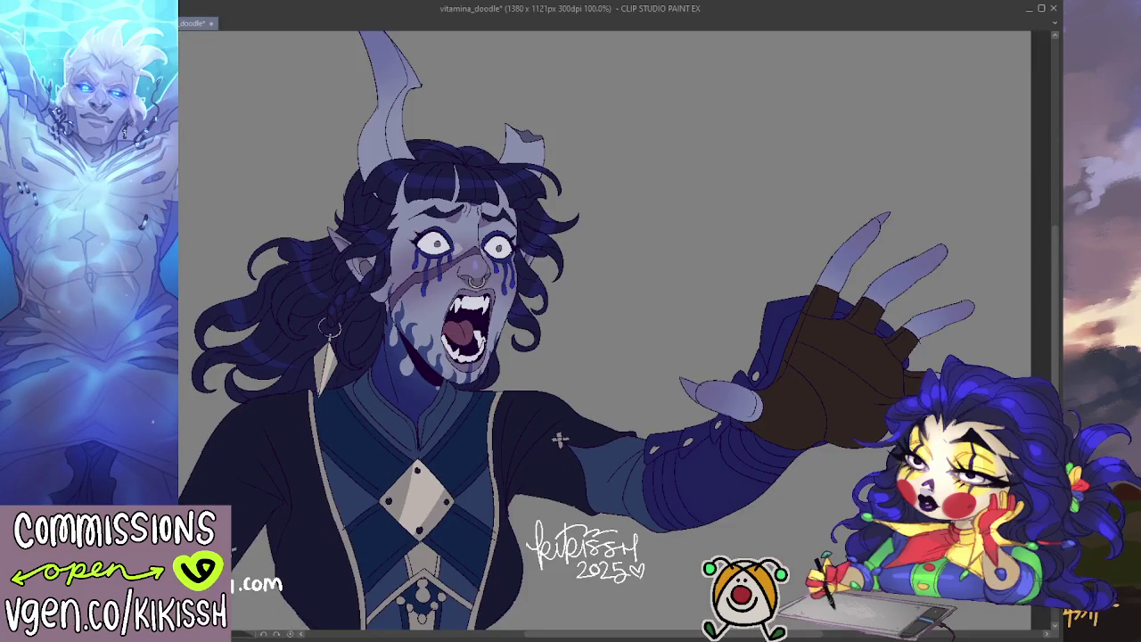
# - Switch from vitamina_doodle back to the kikissh_fawkes_pret document with Ctrl+Tab
pyautogui.hotkey('ctrl', 'Tab')
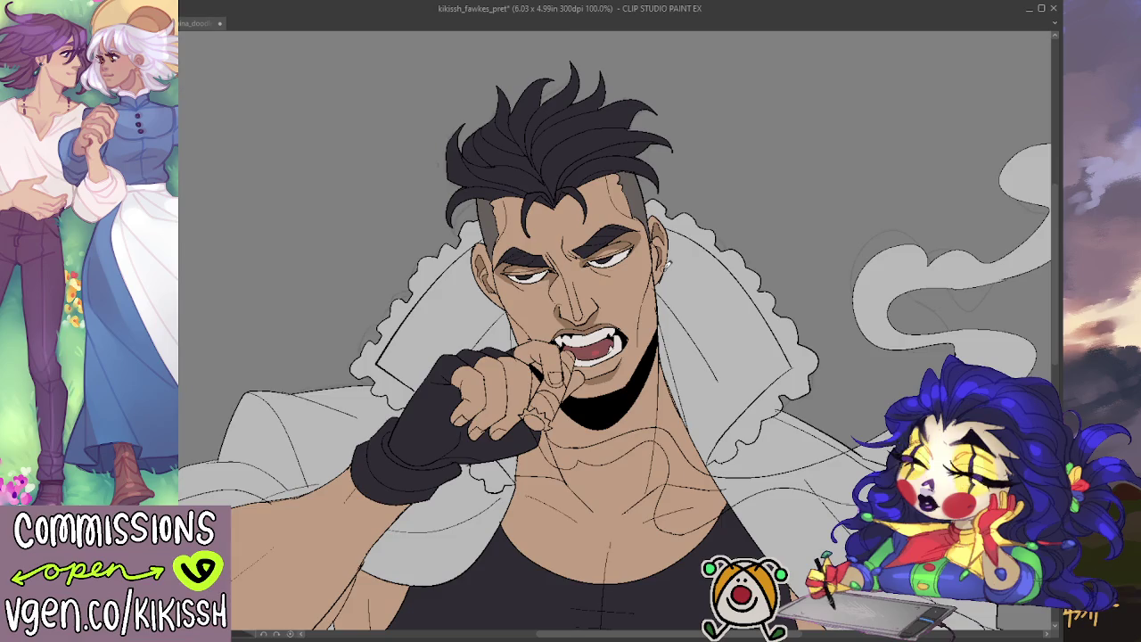
# - Pan down to the lower coat and ink the ruffled right edge of the coat collar
pyautogui.moveTo(873, 464); pyautogui.dragTo(903, 364)
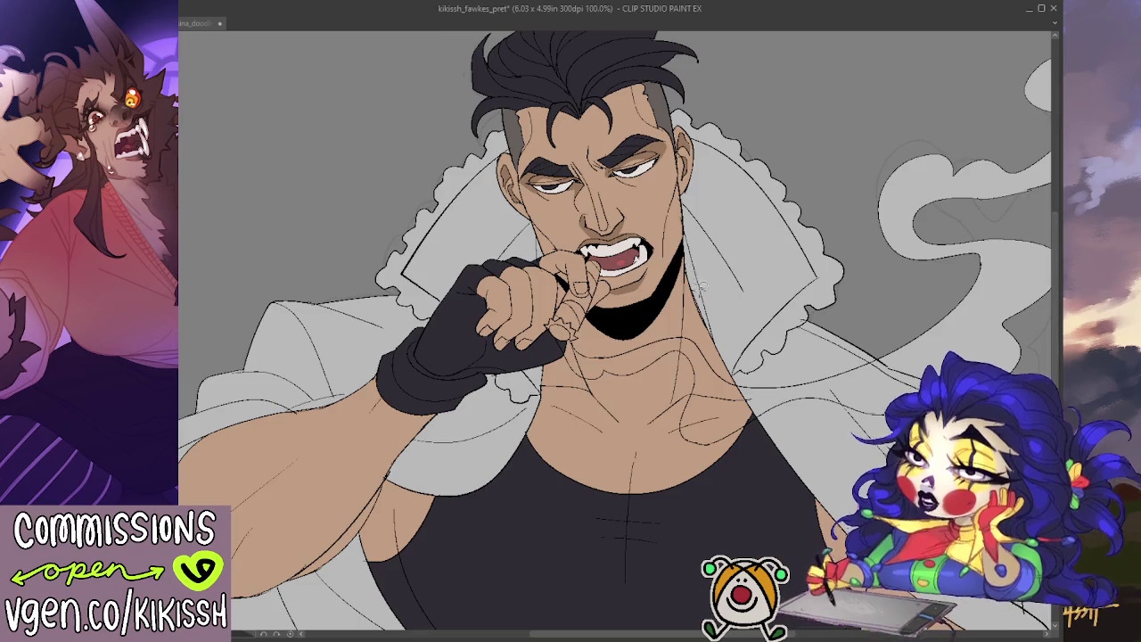
pyautogui.moveTo(731, 377); pyautogui.dragTo(743, 152)
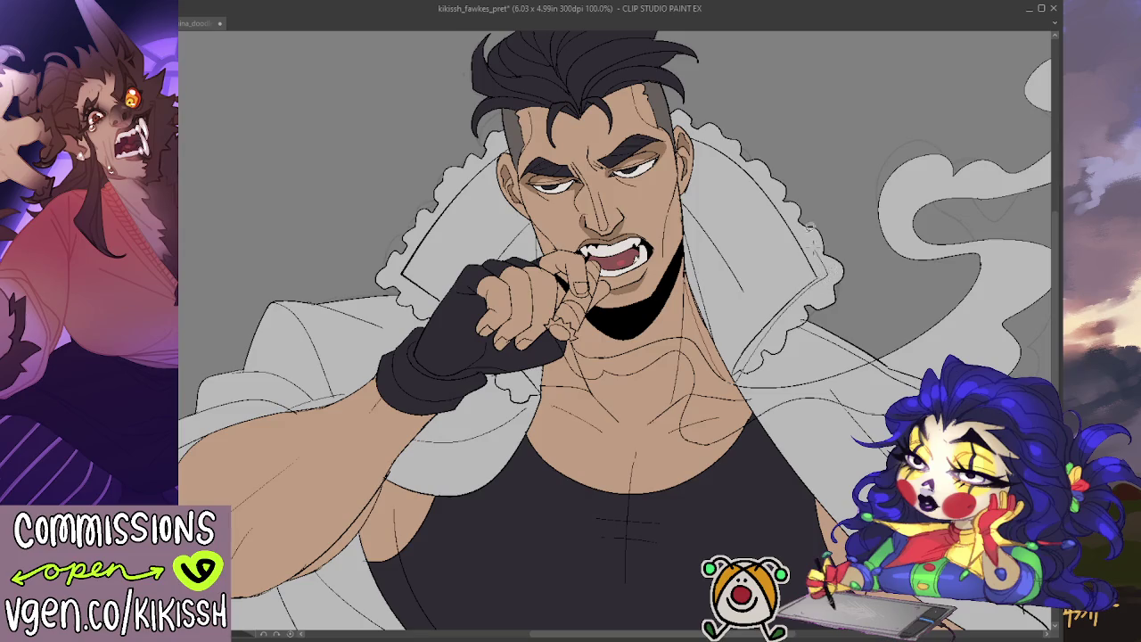